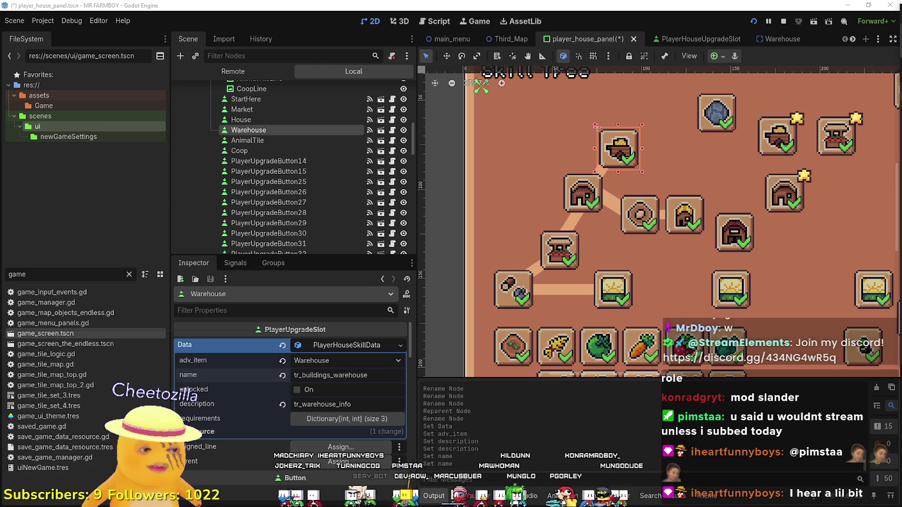
- Bring the YouTube Music player playing UNETHICAL forward, then minimize it back to Godot
key("alt+Tab")
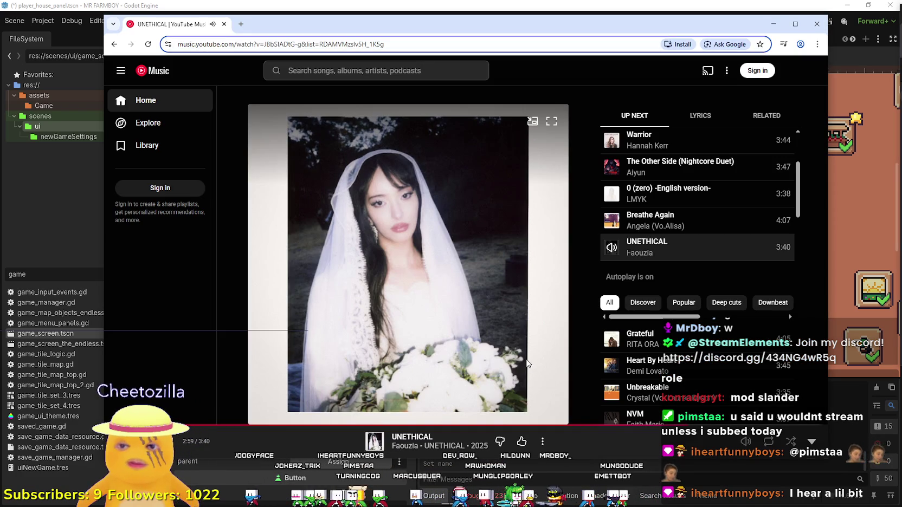
left_click(579, 304)
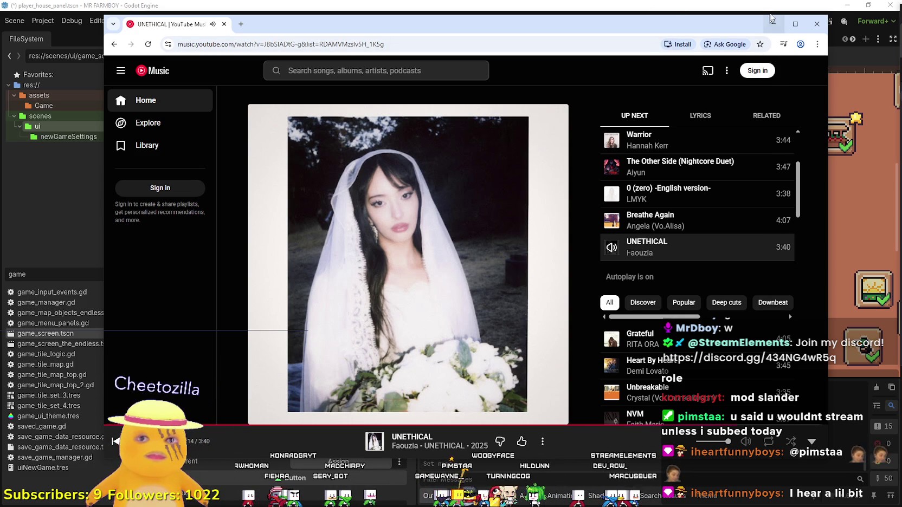
left_click(774, 24)
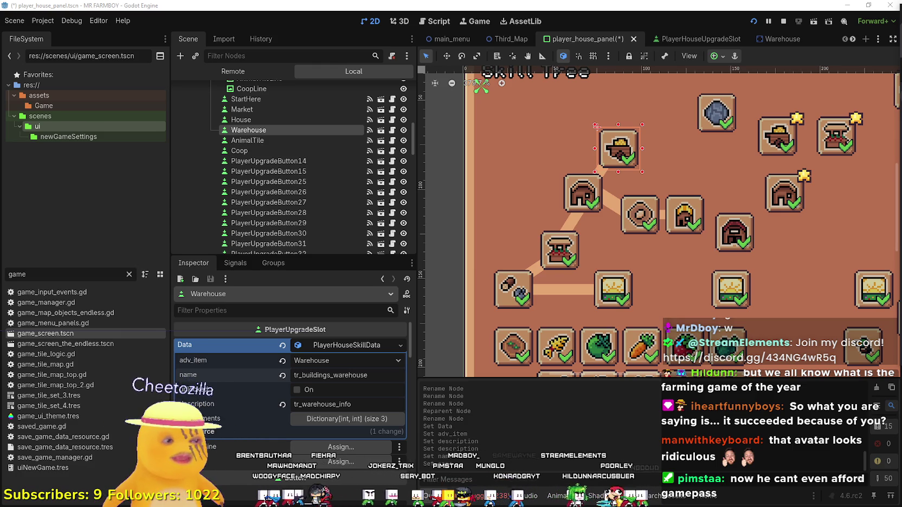
- Select the House and AnimalTile slots and AnimalTileLine, then the CoopLine connector
scroll(565, 276, "down", 2)
scroll(564, 234, "up", 3)
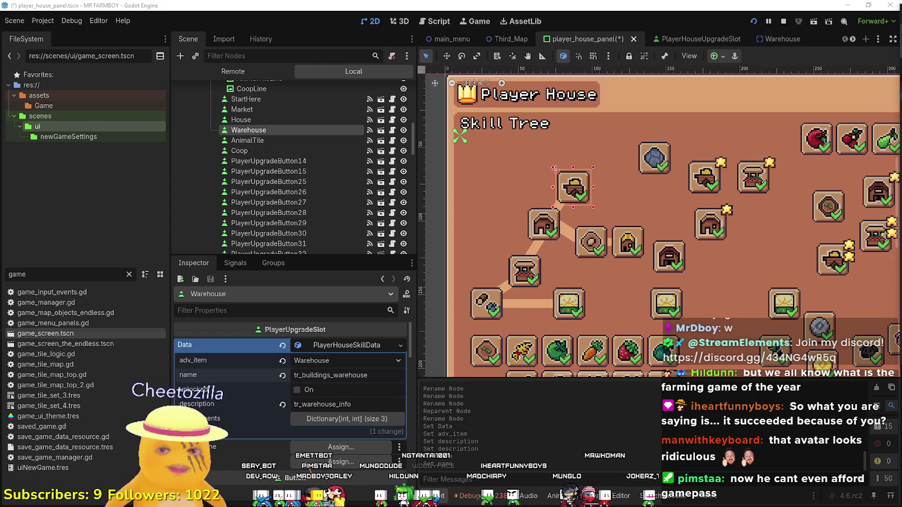
scroll(713, 282, "down", 1)
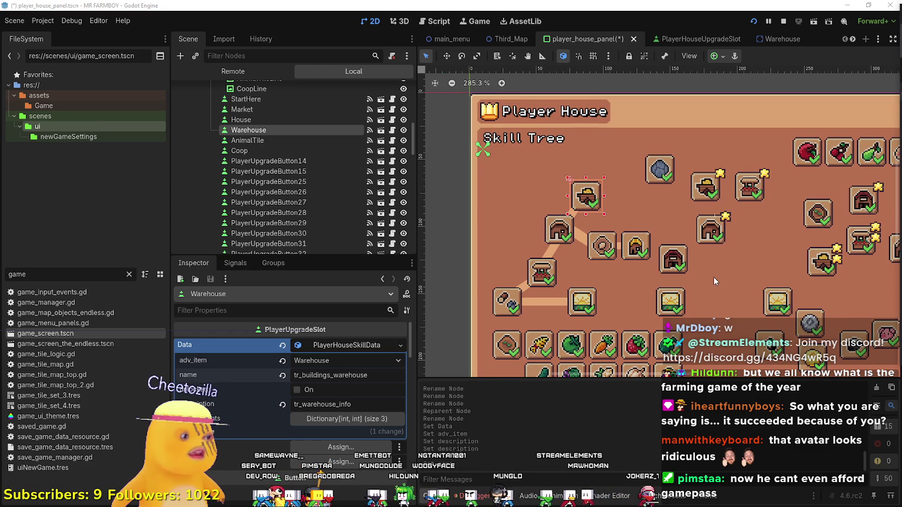
scroll(597, 217, "up", 3)
scroll(596, 217, "down", 3)
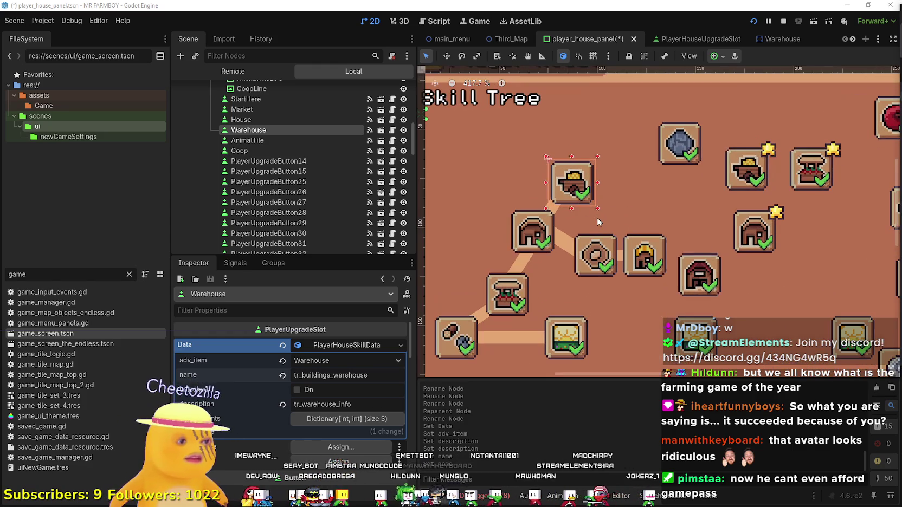
left_click(532, 230)
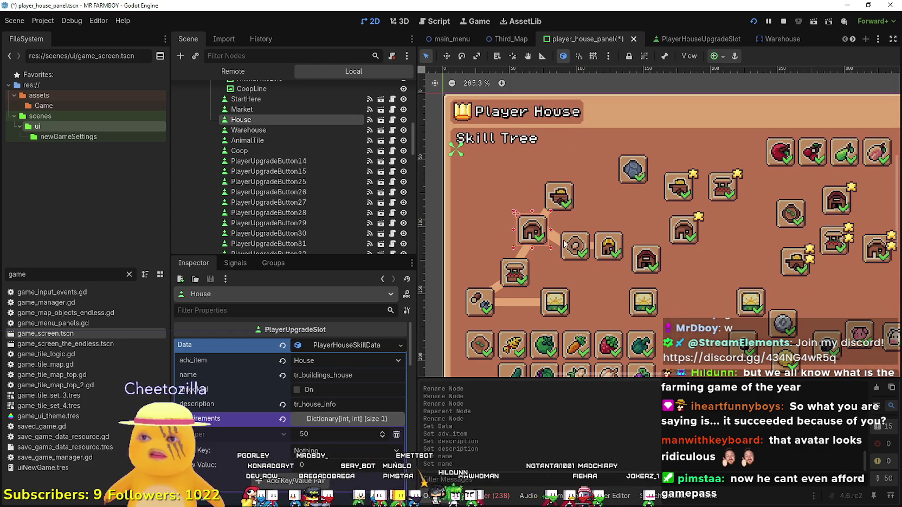
left_click(565, 242)
scroll(564, 240, "up", 8)
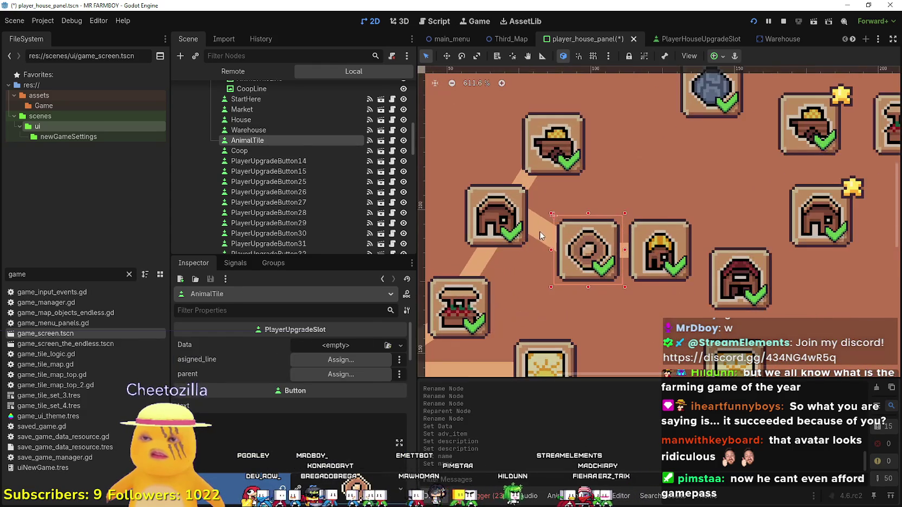
left_click(539, 235)
scroll(542, 228, "up", 6)
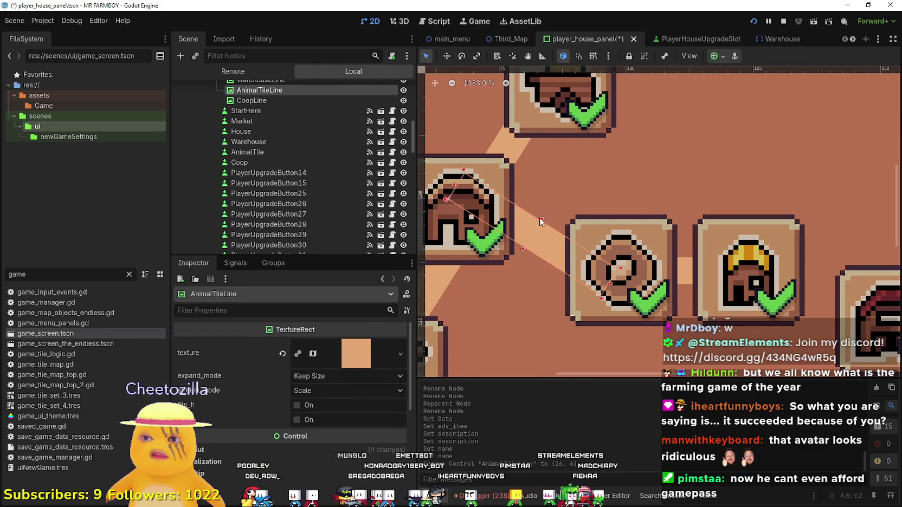
scroll(545, 217, "down", 4)
left_click(641, 250)
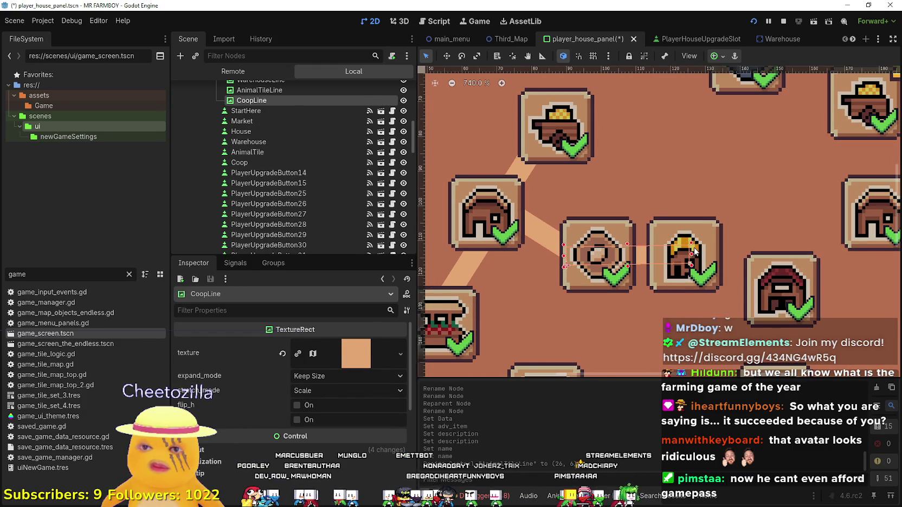
- Rotate CoopLine to about −90 degrees so it links the animal tile and coop slots
key("e")
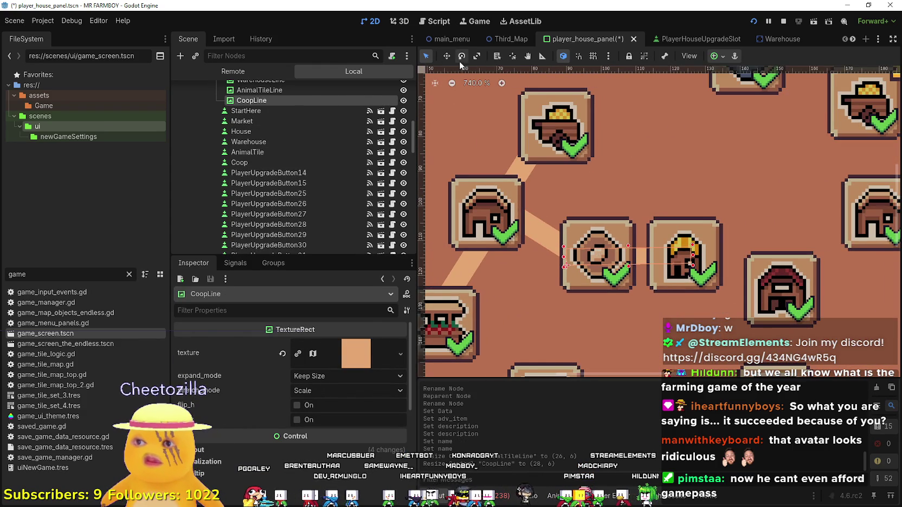
left_click_drag(689, 251, 684, 254)
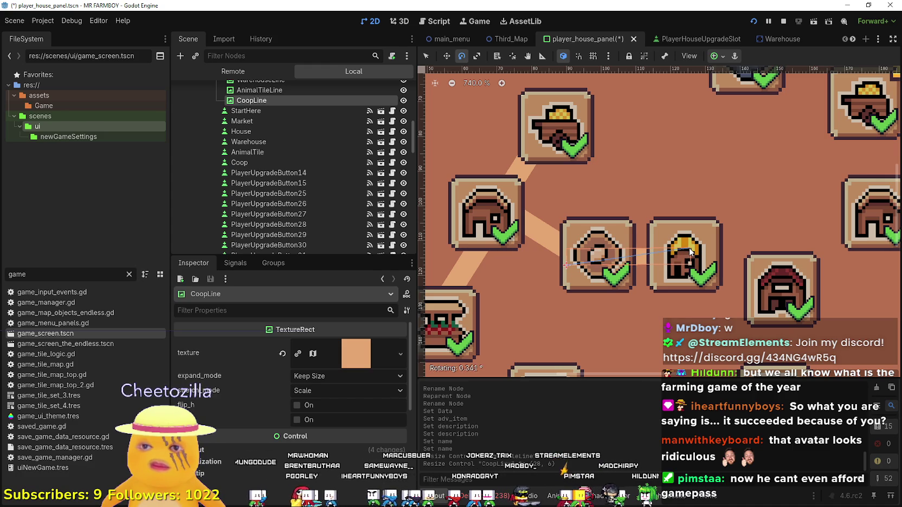
scroll(556, 249, "down", 3)
scroll(556, 249, "down", 3)
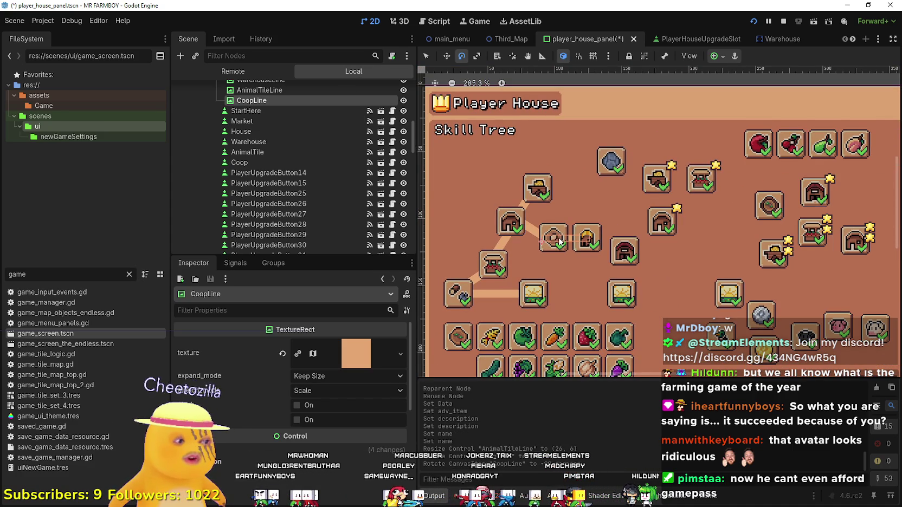
scroll(558, 242, "down", 2)
scroll(558, 242, "up", 5)
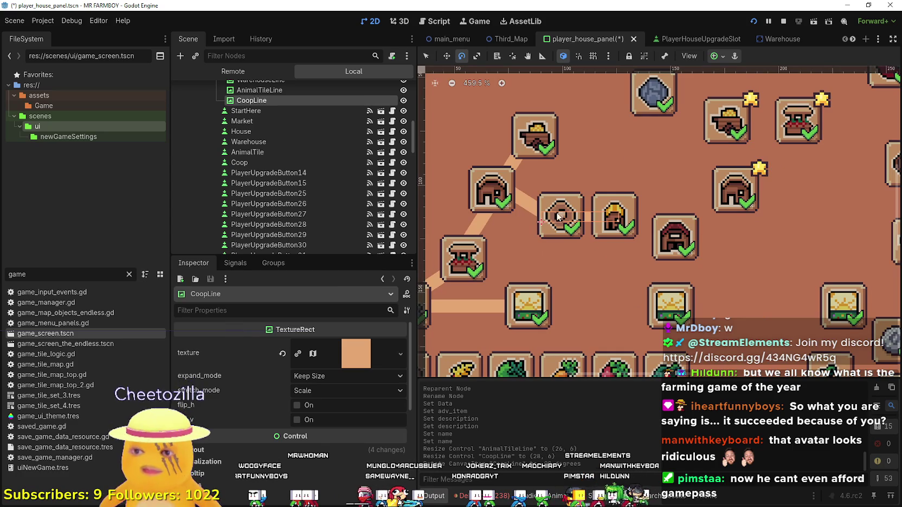
left_click_drag(572, 210, 552, 214)
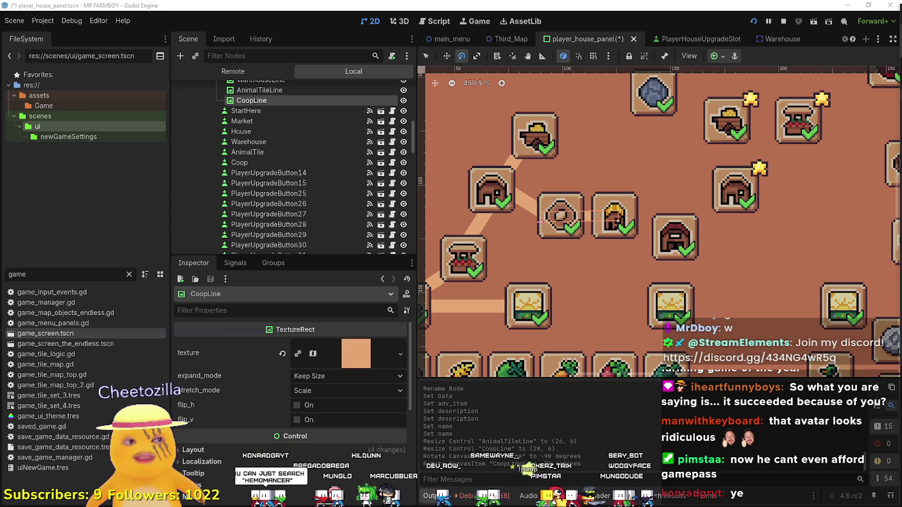
- Bring the Steam wishlist forward and scroll down through the wishlisted games
key("alt+Tab")
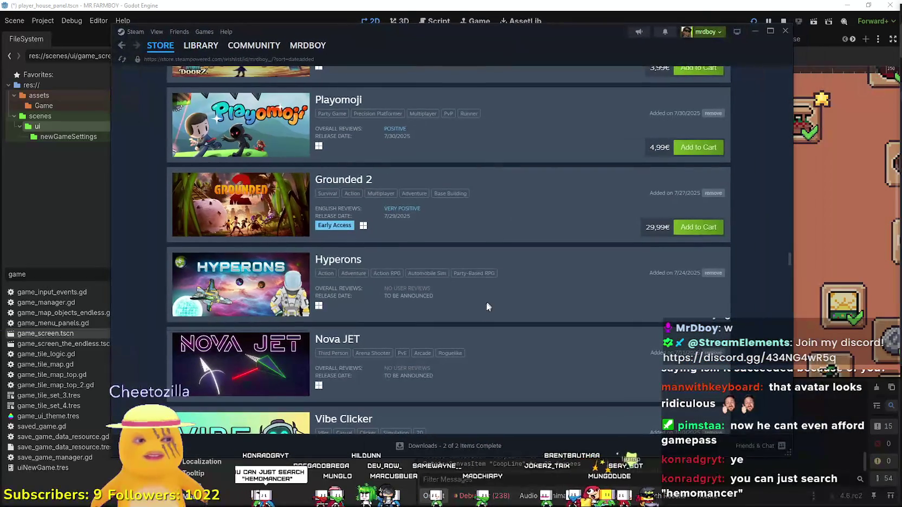
scroll(491, 298, "down", 3)
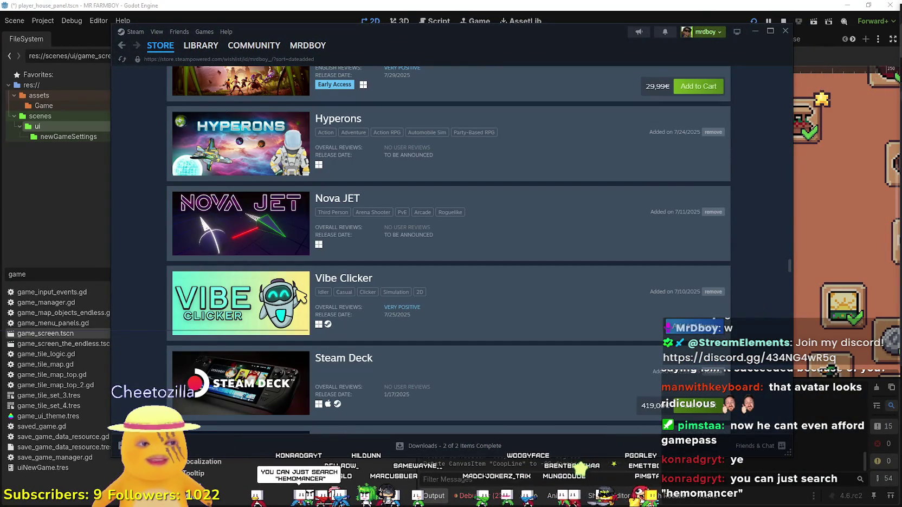
scroll(453, 343, "down", 5)
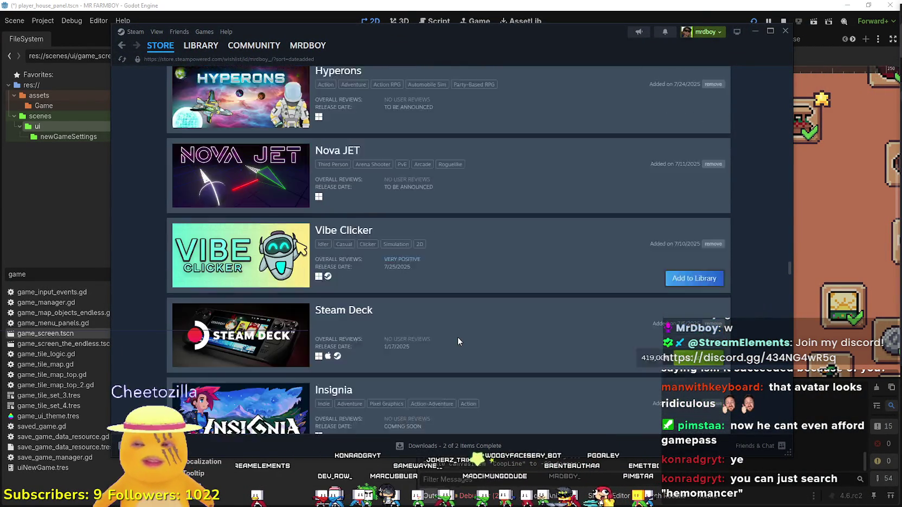
left_click_drag(512, 52, 583, 44)
scroll(422, 224, "down", 1)
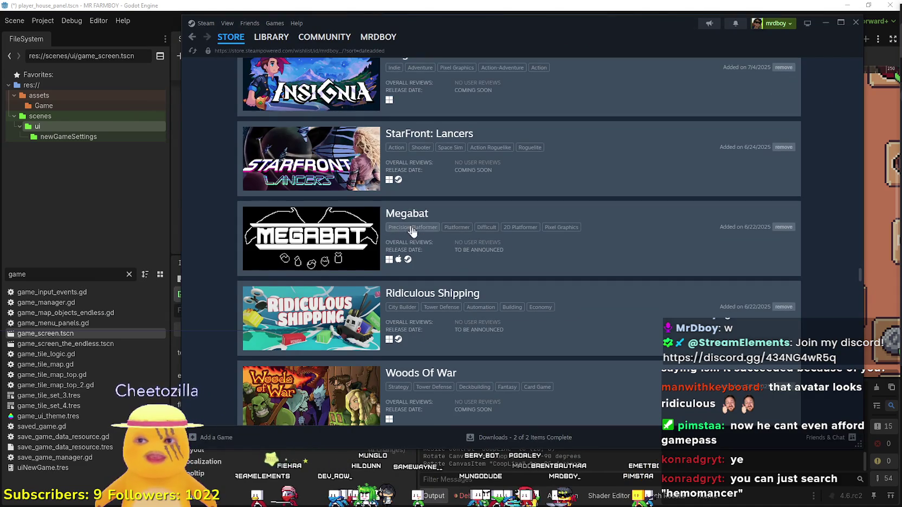
scroll(513, 308, "down", 6)
scroll(519, 310, "down", 10)
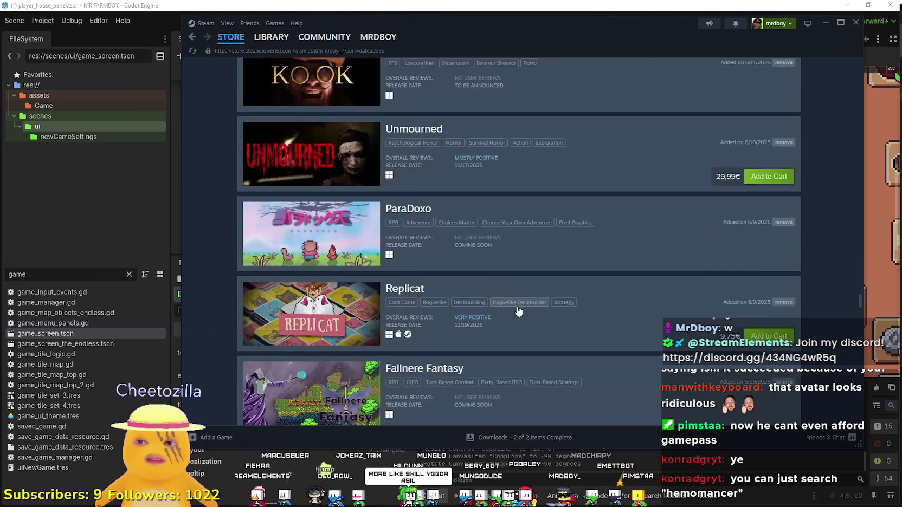
- Scroll to the end of the wishlist, then back up to its search field
scroll(518, 310, "down", 3)
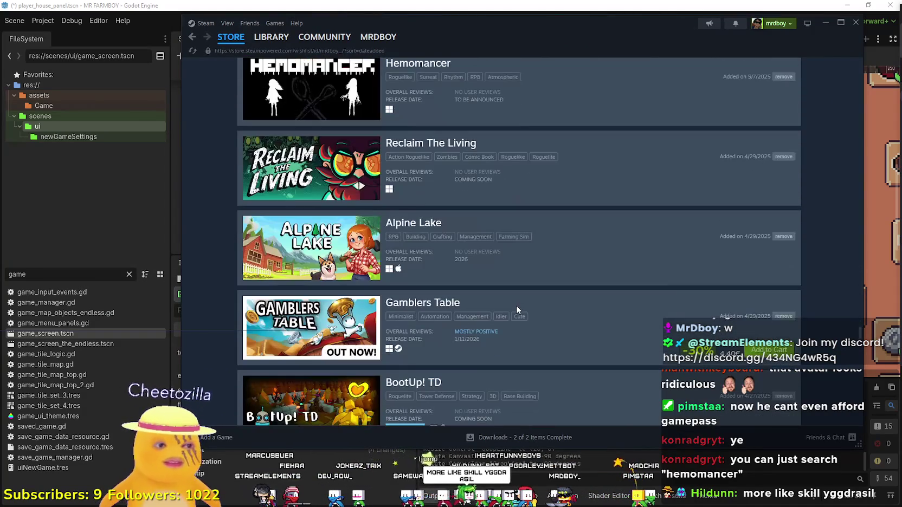
scroll(516, 309, "down", 8)
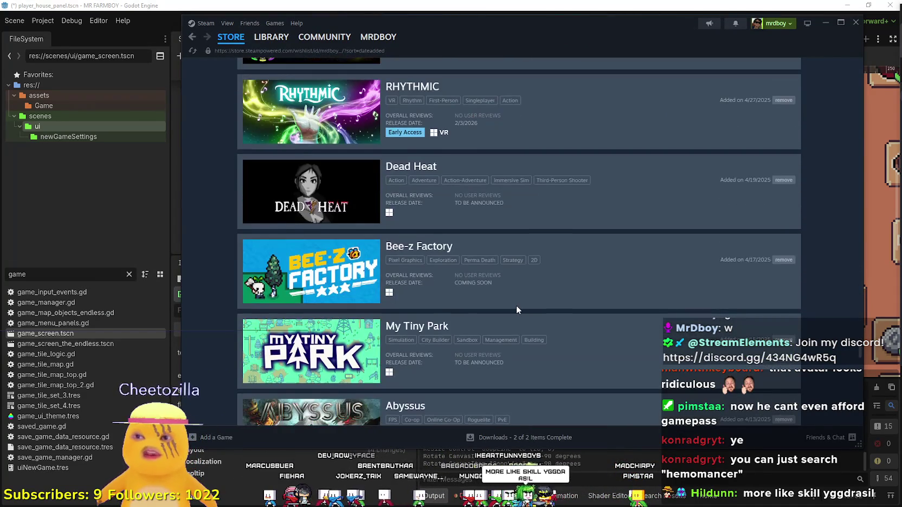
scroll(516, 305, "down", 14)
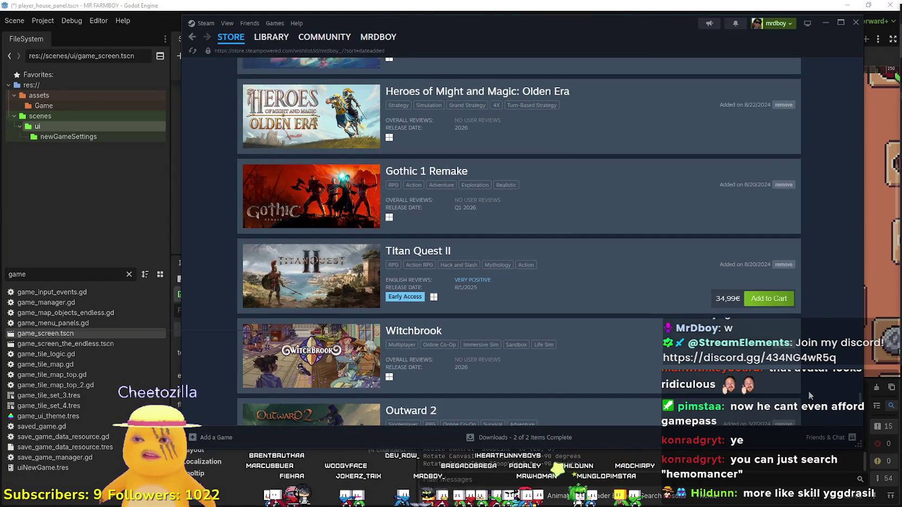
scroll(808, 395, "down", 4)
scroll(807, 392, "down", 3)
mouse_move(862, 418)
left_mouse_down()
mouse_move(855, 151)
mouse_move(867, 64)
left_mouse_up()
scroll(561, 122, "up", 1)
left_click(569, 132)
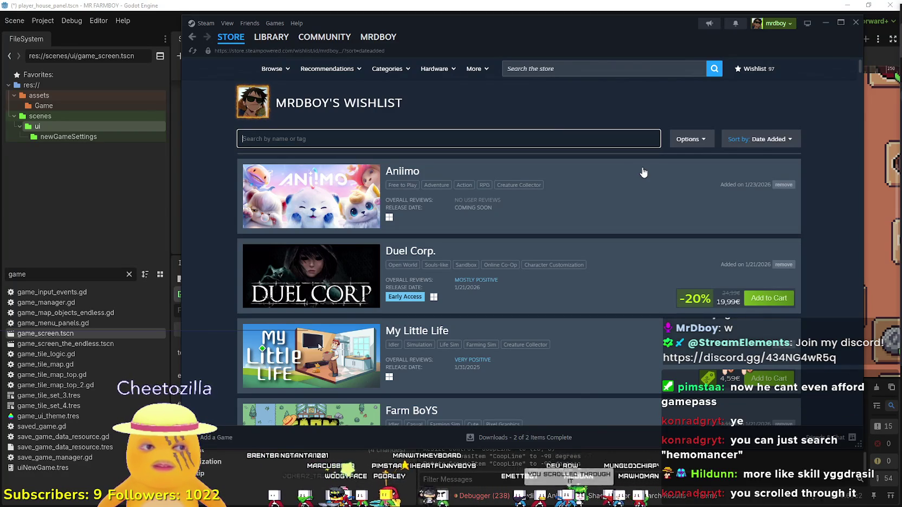
- Search the wishlist for 'hem', open Hemomancer's store page and copy its URL
type("hem")
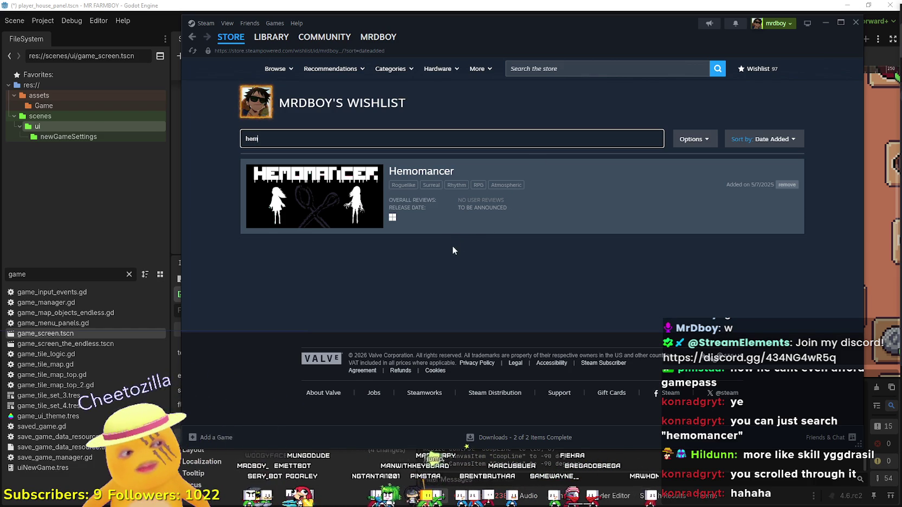
left_click(338, 207)
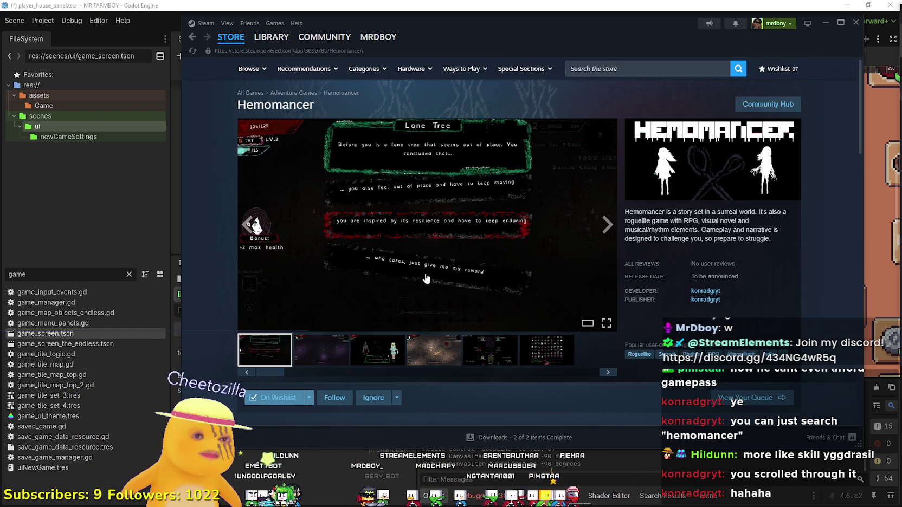
left_click(405, 356)
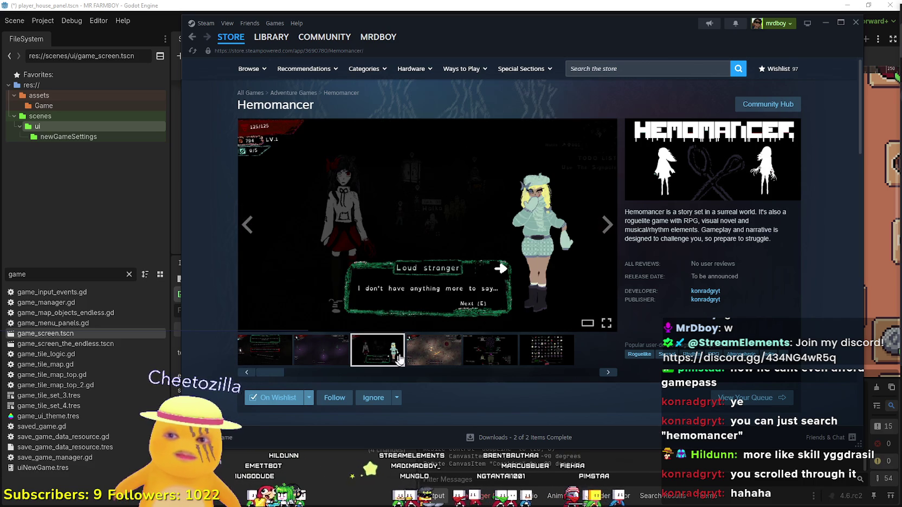
scroll(727, 228, "down", 1)
right_click(756, 245)
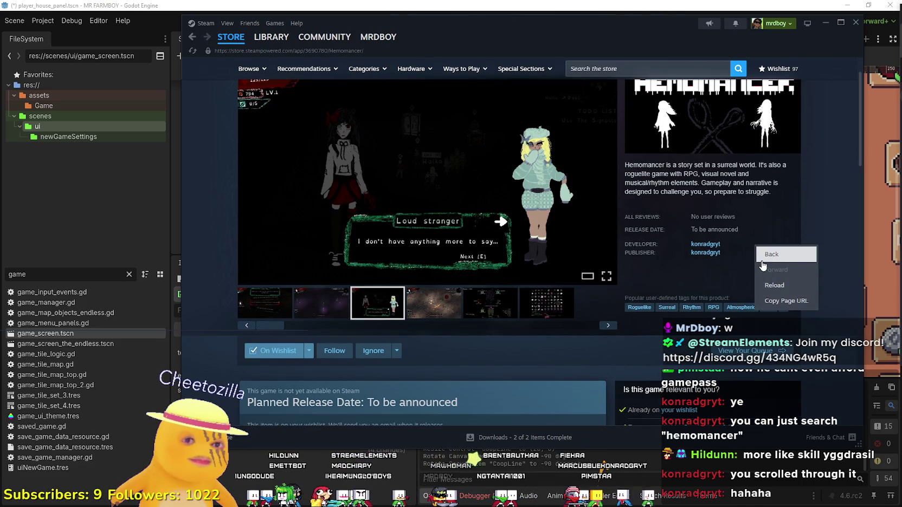
left_click(778, 304)
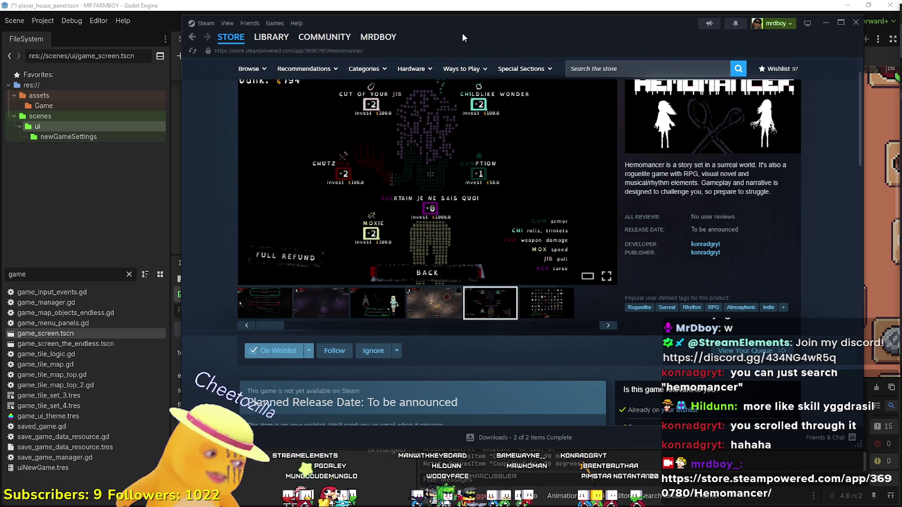
- View the Lone Tree screenshot full-size, step to the Loud stranger shot, then close
mouse_move(341, 224)
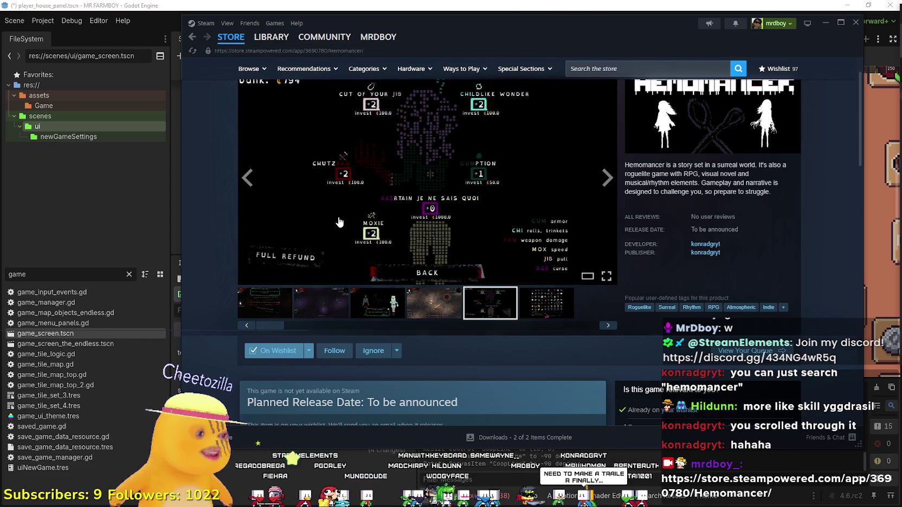
left_click(263, 299)
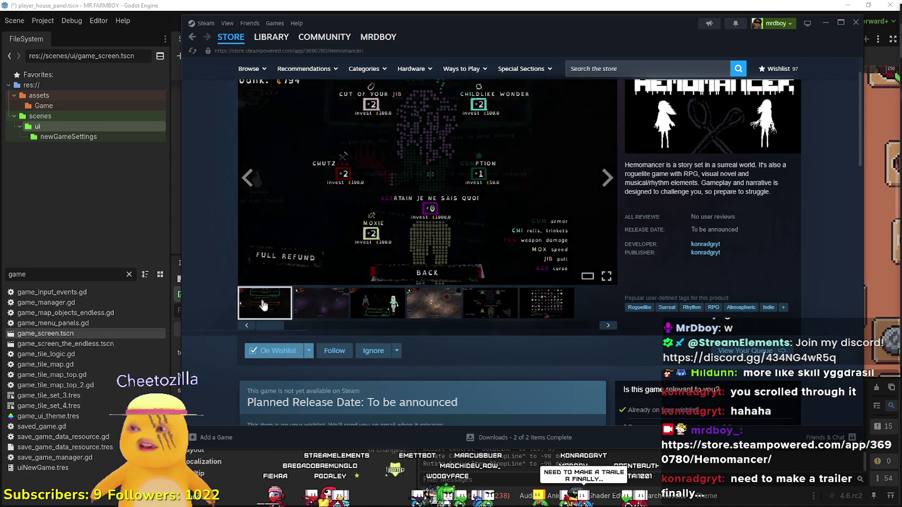
scroll(334, 262, "up", 2)
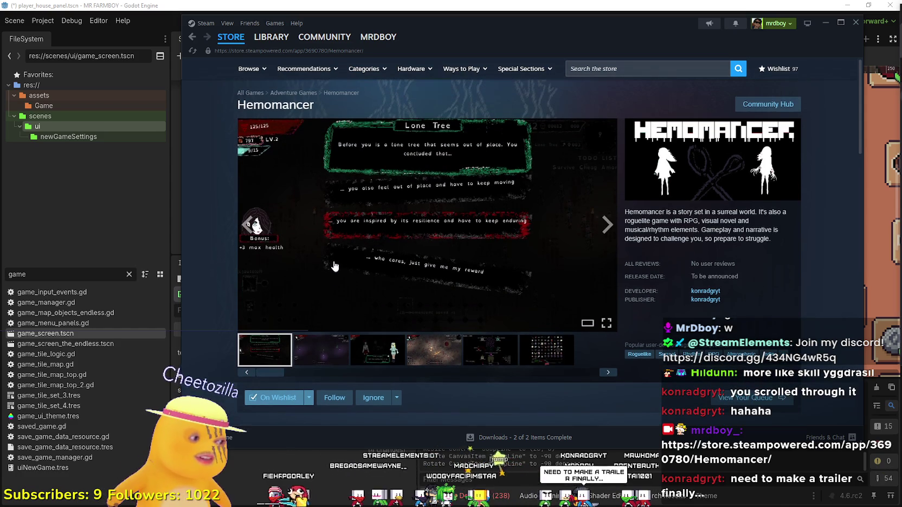
left_click(451, 238)
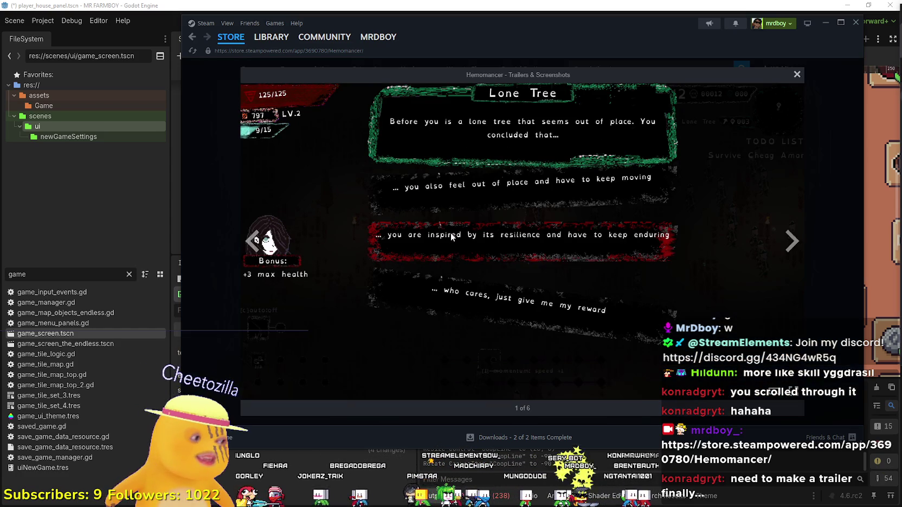
left_click(794, 240)
left_click(820, 272)
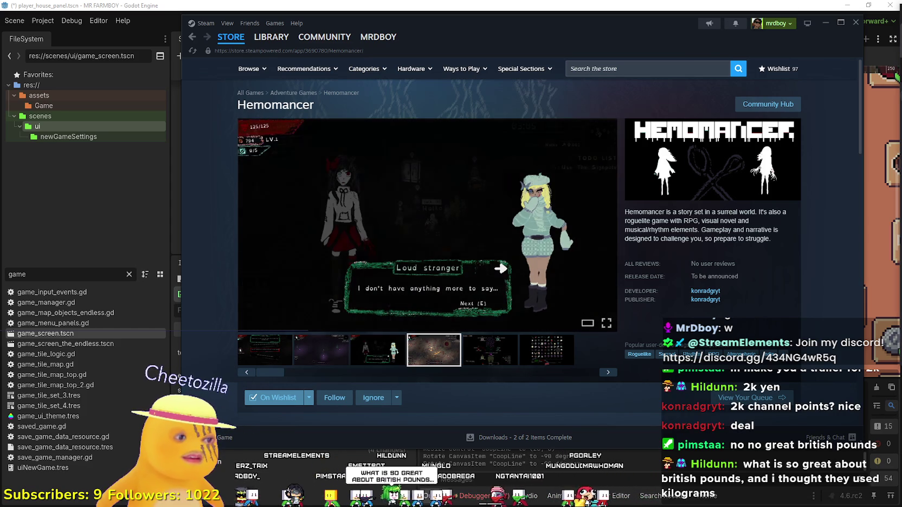
- Scroll the Hemomancer store page and select the game title
scroll(503, 276, "down", 3)
scroll(502, 279, "up", 3)
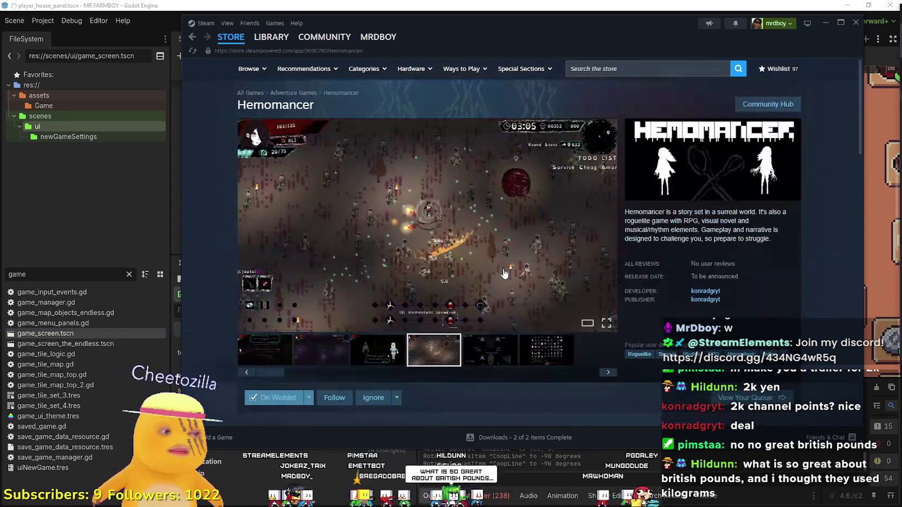
scroll(447, 301, "down", 8)
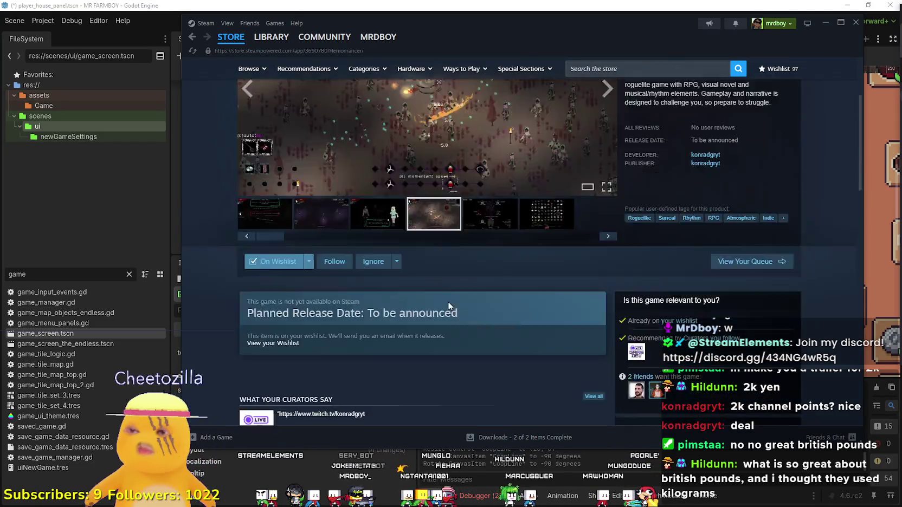
scroll(446, 298, "up", 4)
scroll(443, 293, "up", 5)
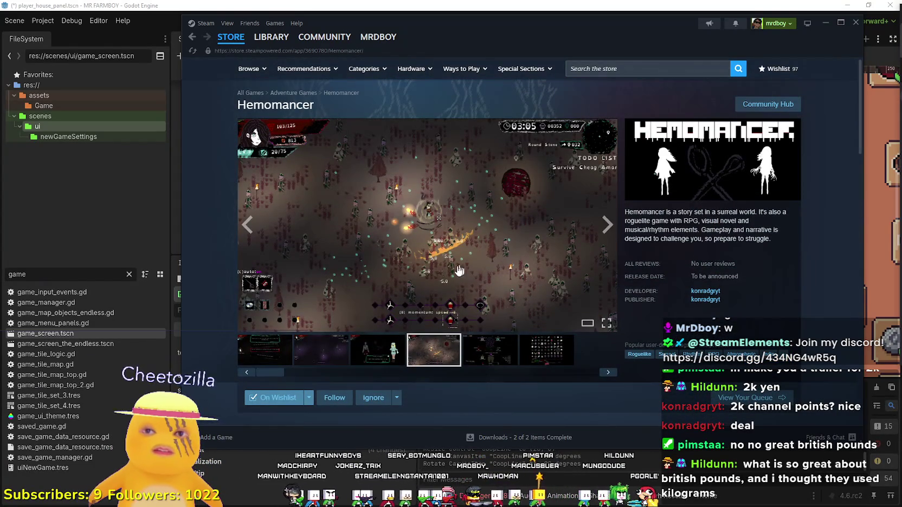
double_click(255, 104)
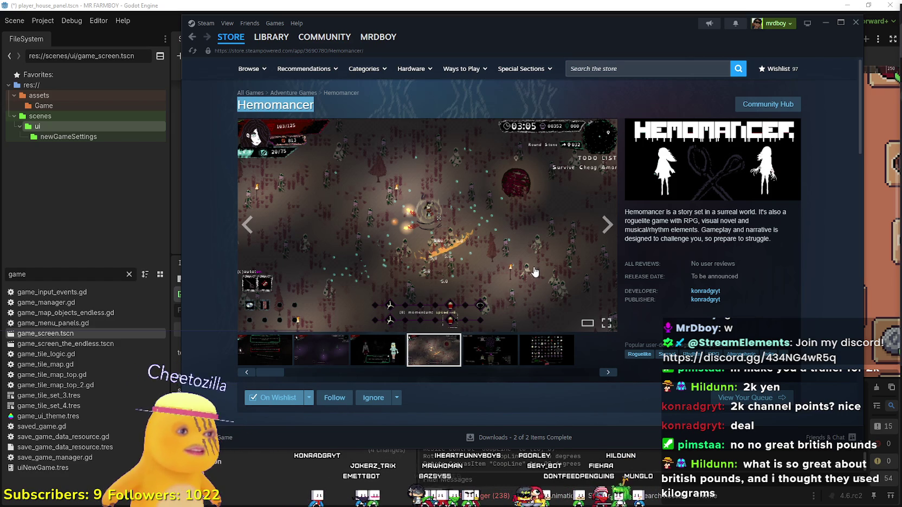
- Scroll to About This Game and briefly select part of the feature list
scroll(348, 290, "down", 4)
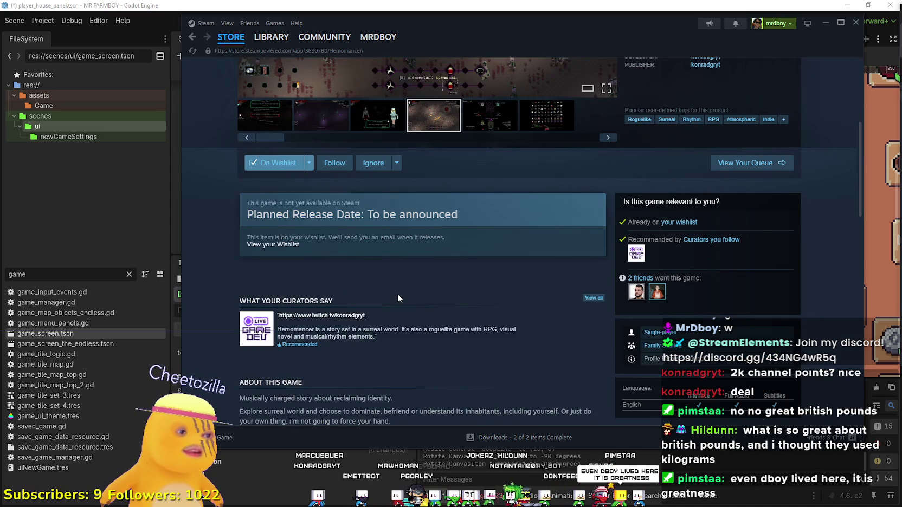
scroll(397, 293, "down", 5)
mouse_move(253, 194)
left_mouse_down()
mouse_move(542, 233)
mouse_move(487, 257)
left_mouse_up()
left_click(457, 312)
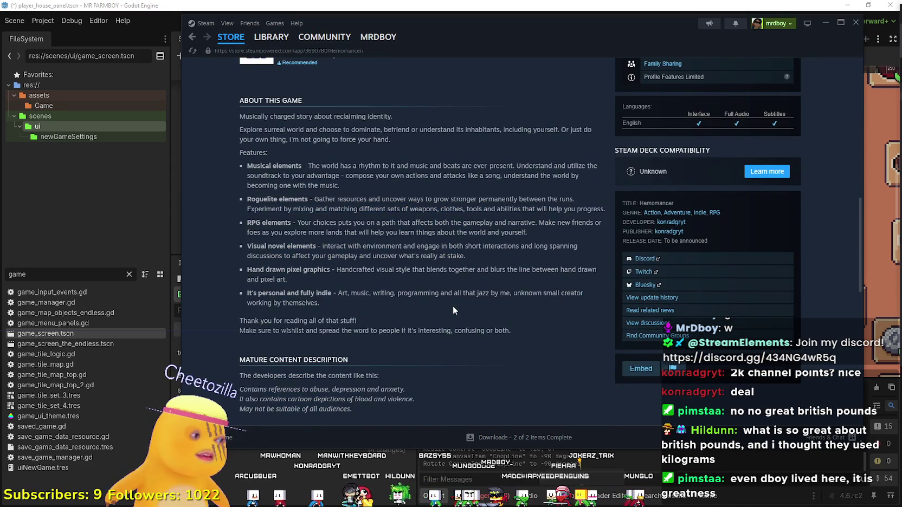
scroll(453, 307, "down", 2)
scroll(450, 304, "up", 3)
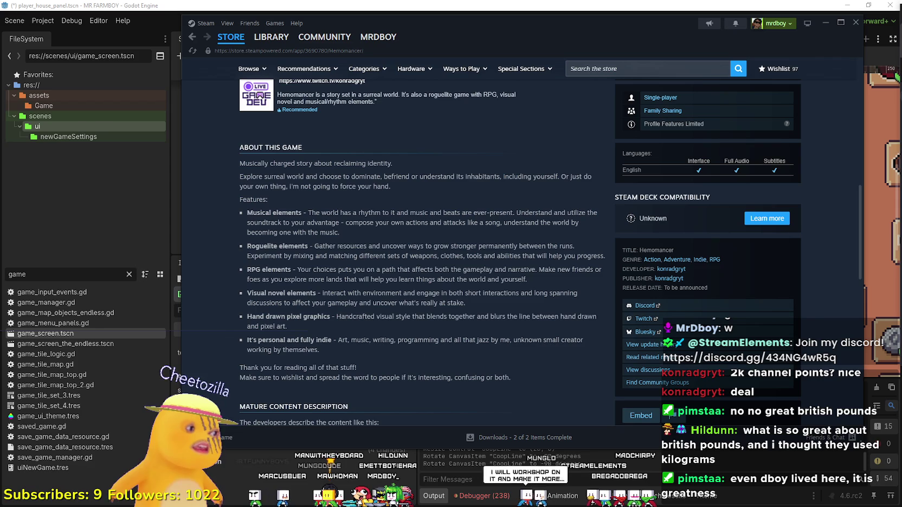
- Open the battle screenshot, 4 of 6, full-size
scroll(457, 315, "down", 2)
scroll(457, 315, "up", 10)
left_click(401, 171)
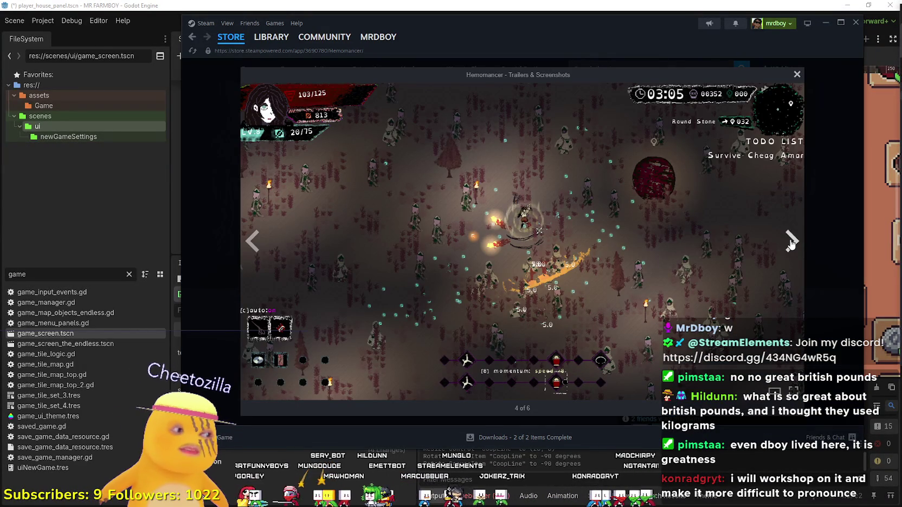
- Page to the investment and item-grid screenshots, close, and select 'musical/rhythm' in the description
left_click(793, 244)
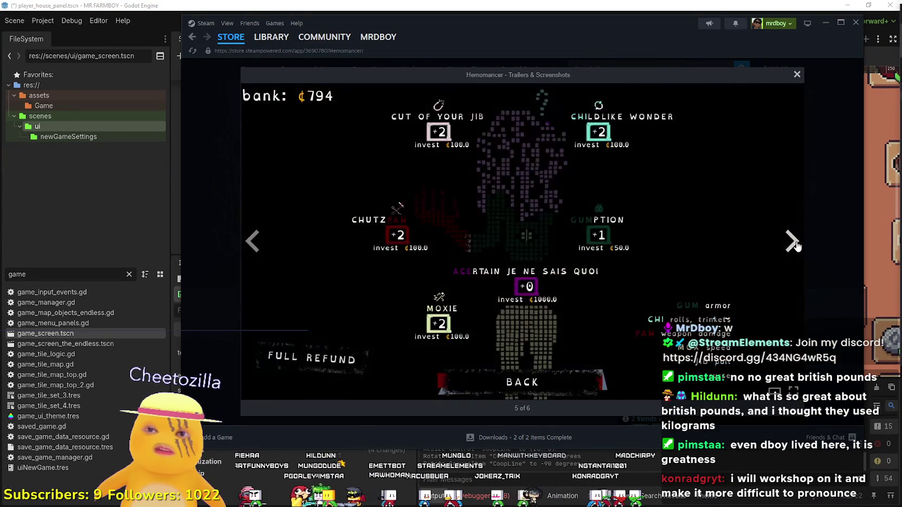
left_click(794, 244)
left_click(252, 242)
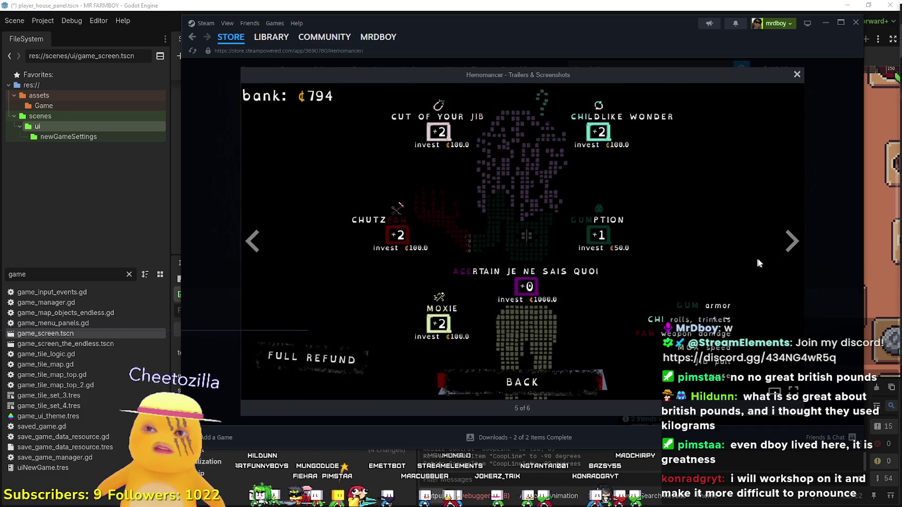
left_click(793, 244)
left_click(822, 256)
scroll(687, 180, "up", 1)
left_click_drag(668, 183, 624, 183)
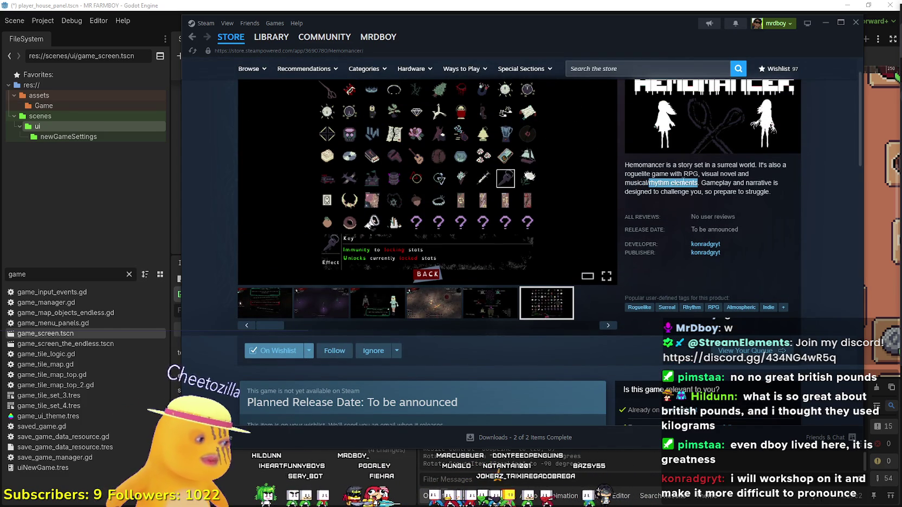
- Reopen the item-grid screenshot and page through all six back to the item grid
left_click(601, 206)
left_click(791, 241)
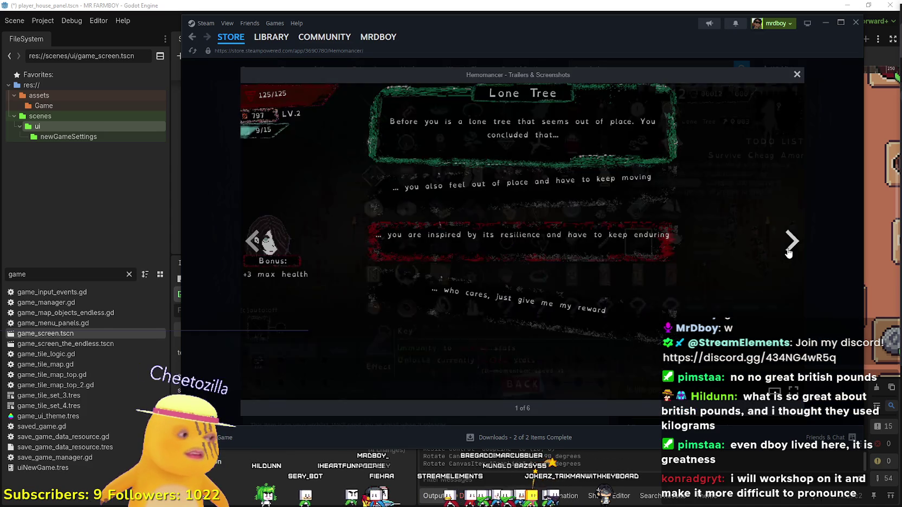
left_click(792, 241)
left_click(791, 240)
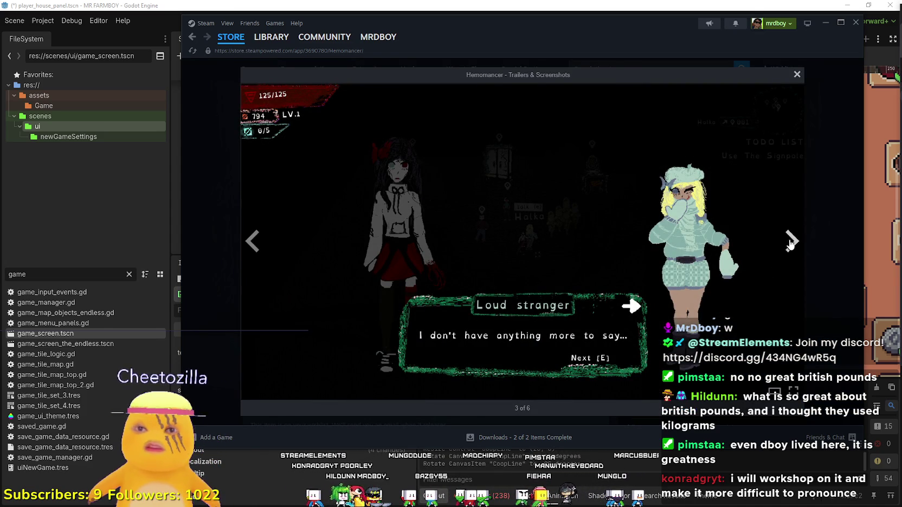
left_click(792, 241)
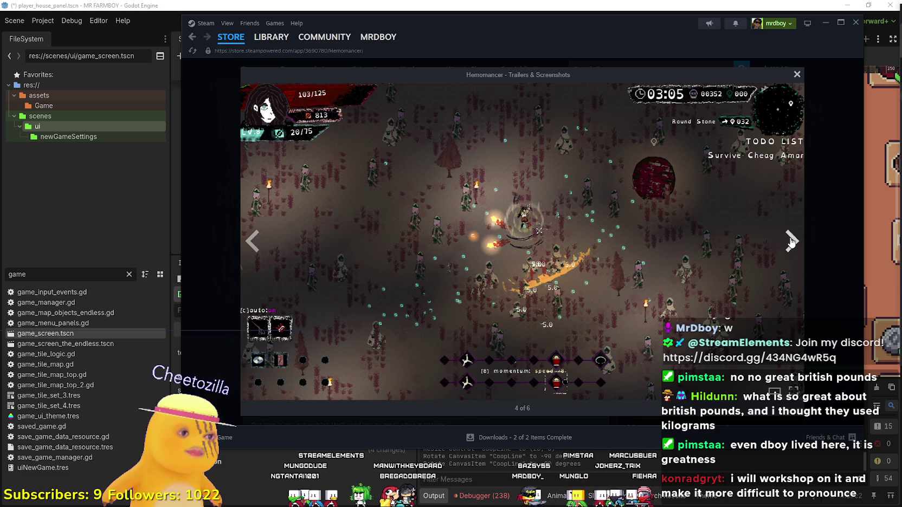
left_click(789, 241)
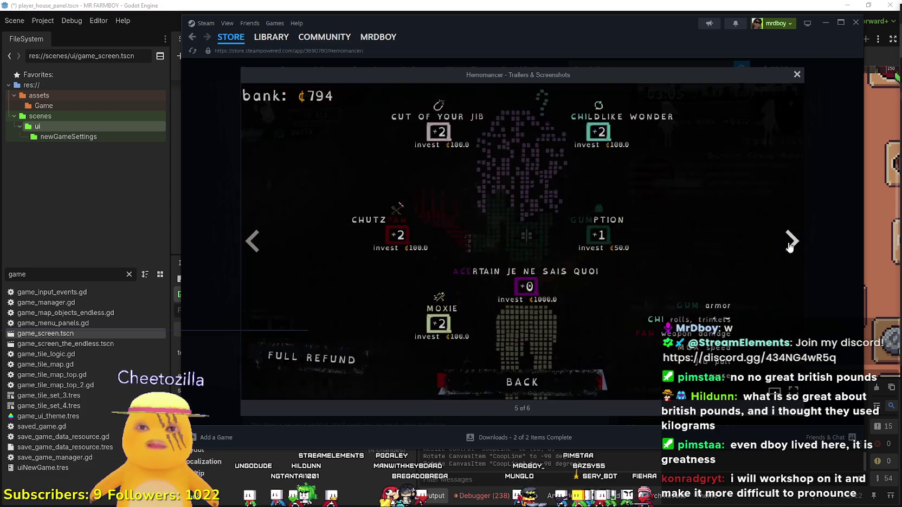
left_click(789, 245)
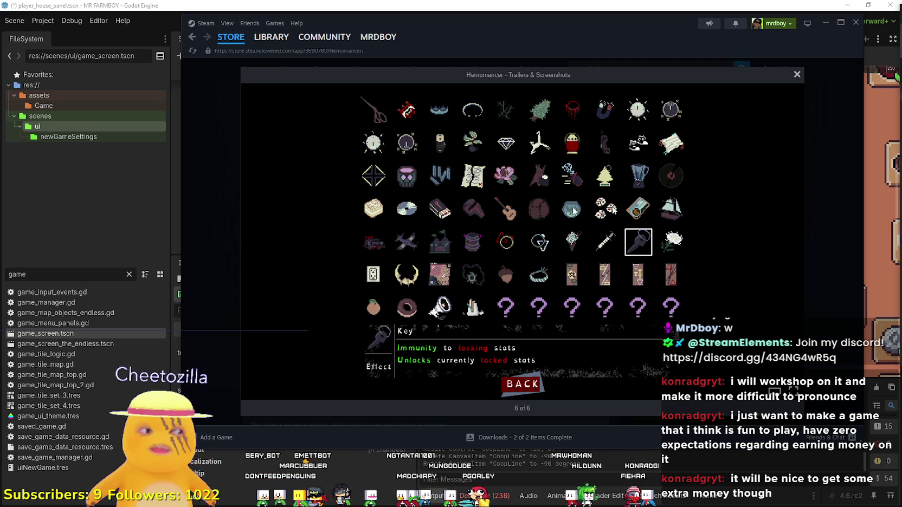
- Advance past Lone Tree to the dark torch-lit gameplay screenshot and close the viewer
left_click(789, 244)
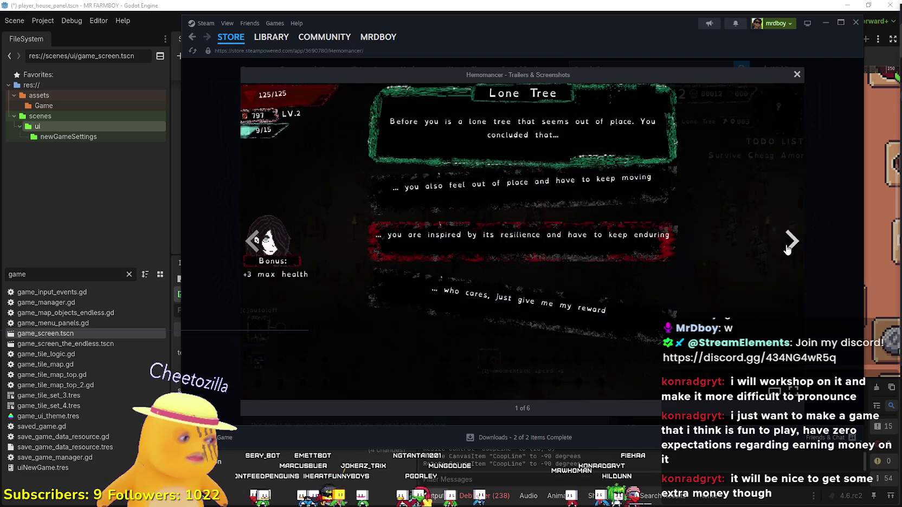
left_click(790, 242)
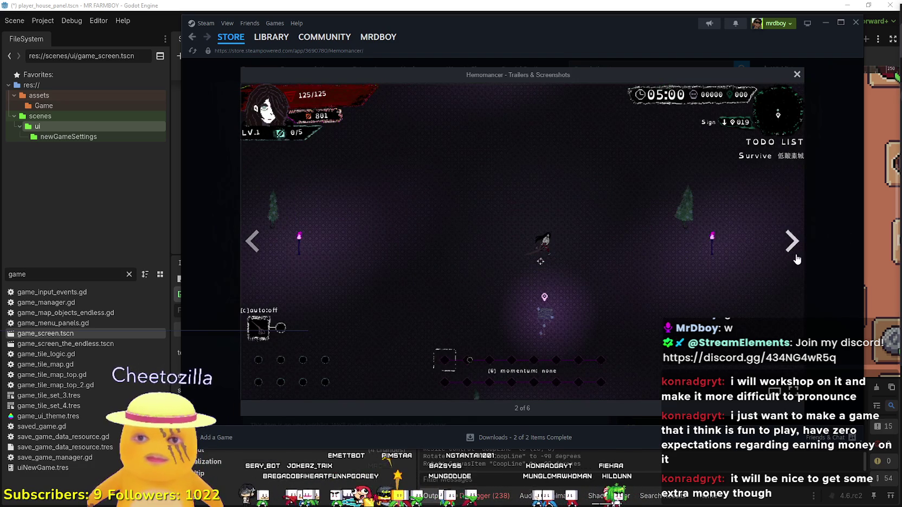
left_click(817, 280)
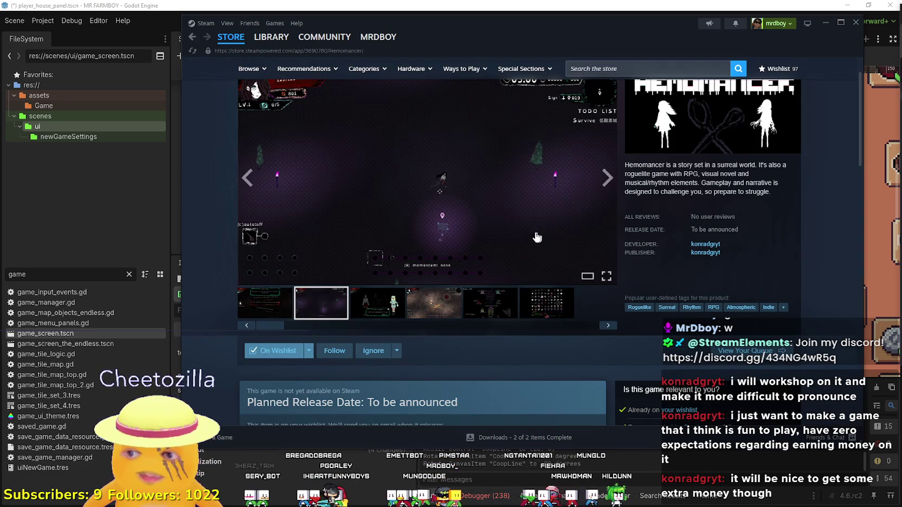
- Pick the dialogue then busy gameplay thumbnails and open the 03:05 horde battle shot full-size
left_click(392, 306)
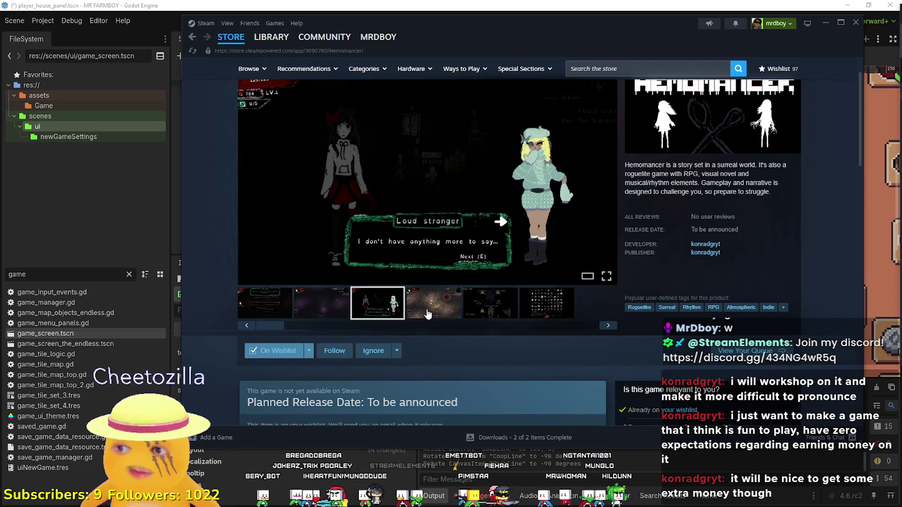
left_click(427, 313)
scroll(473, 217, "up", 1)
left_click(474, 216)
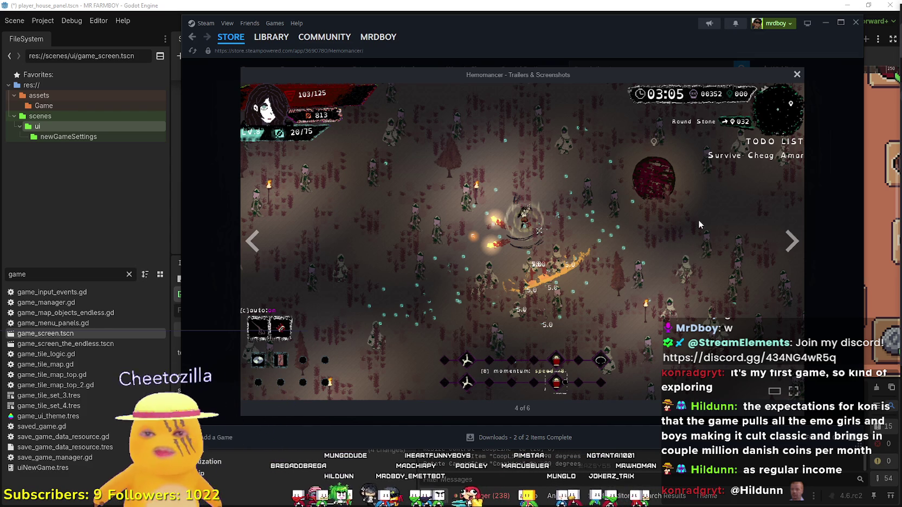
- Cycle all six screenshots back to the busy gameplay shot, maximize Steam, then switch to the browser
left_click(790, 243)
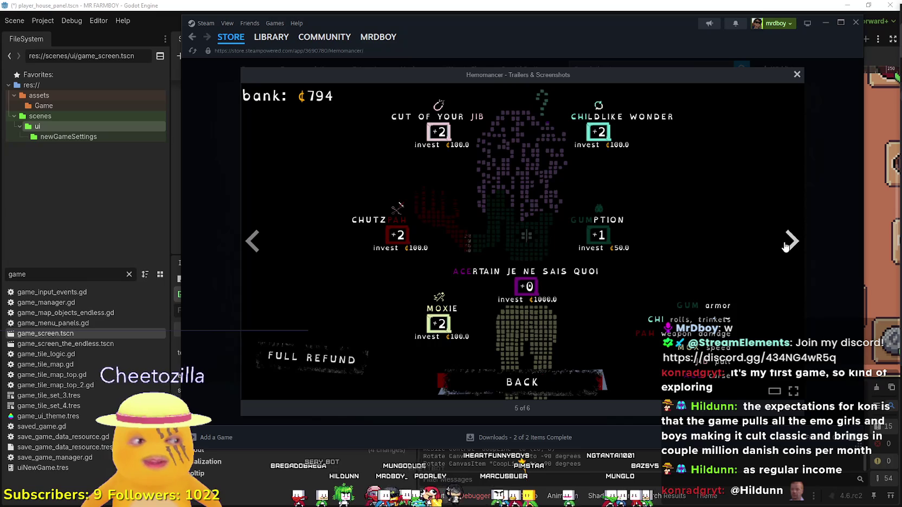
left_click(790, 244)
left_click(791, 244)
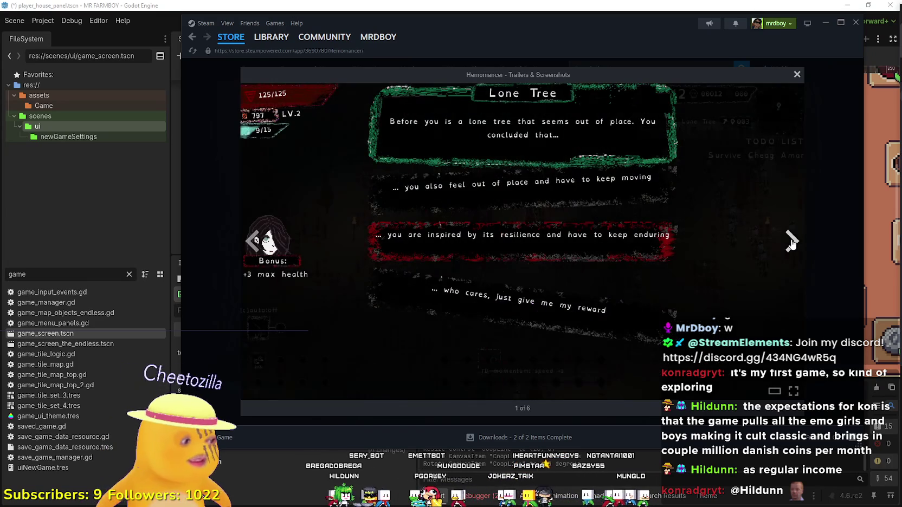
left_click(791, 244)
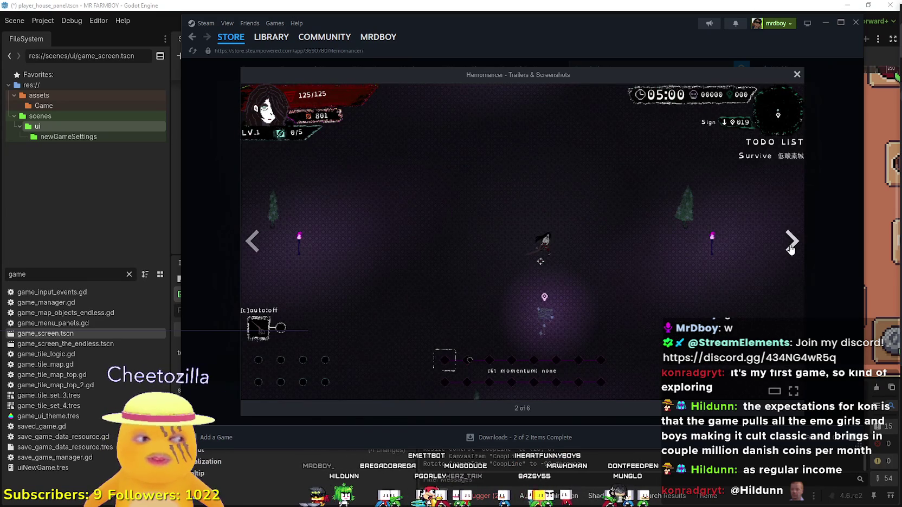
left_click(790, 244)
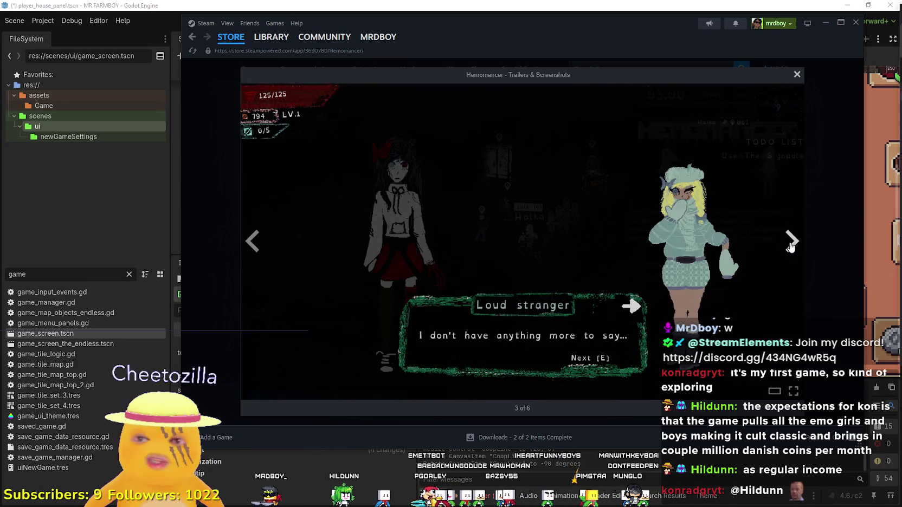
left_click(790, 244)
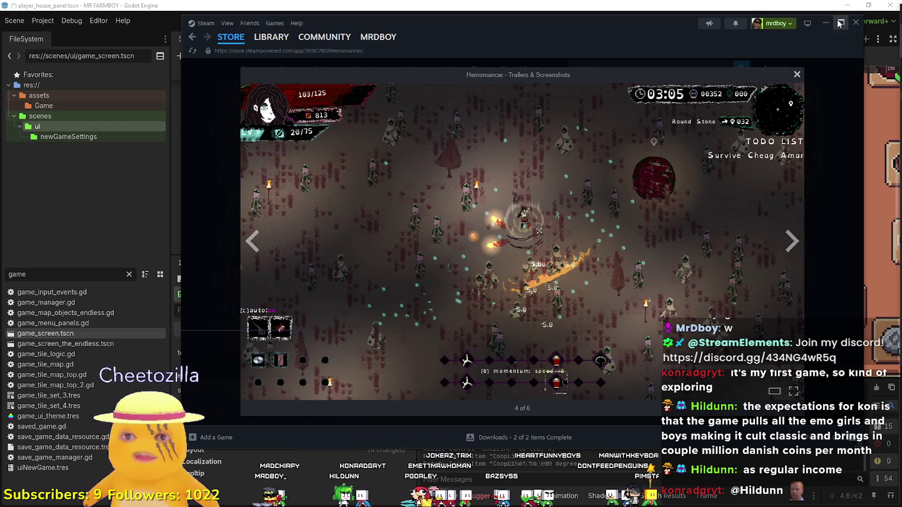
left_click(841, 22)
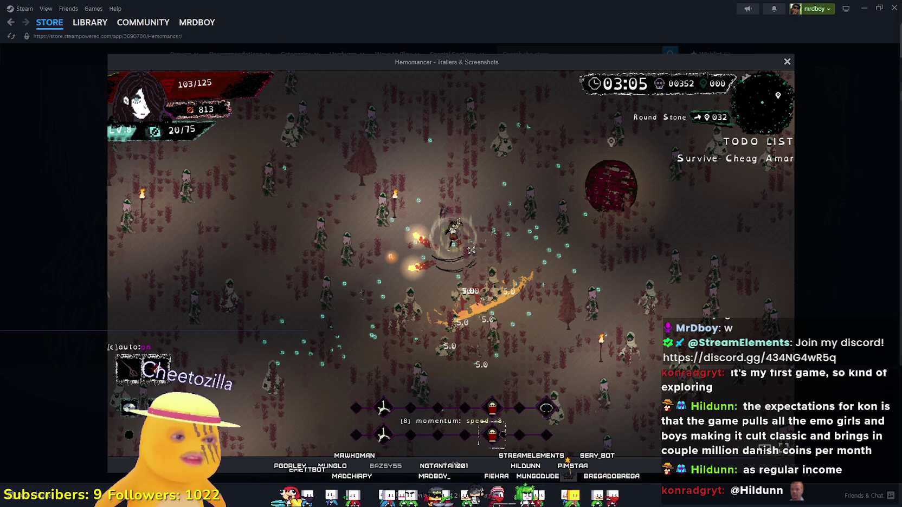
key("alt+Tab")
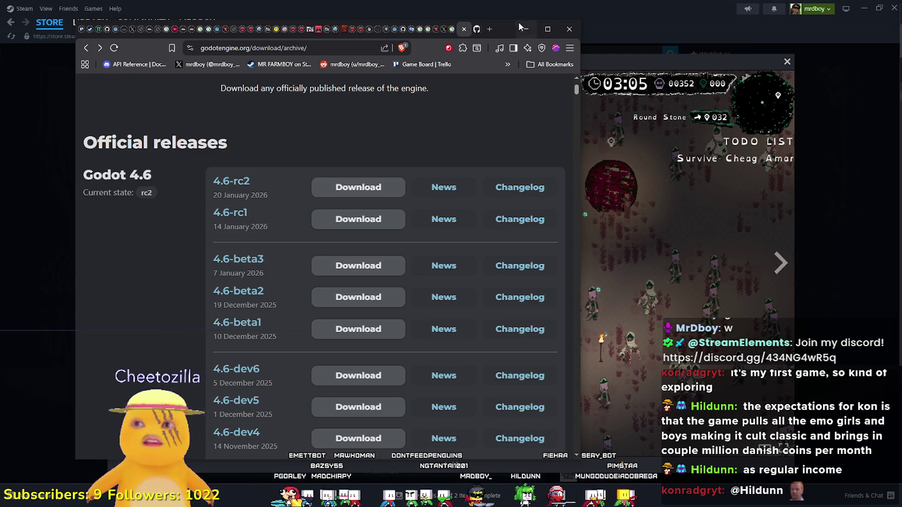
- Maximize Brave and load pony.town in a new tab via 'pon'
double_click(536, 22)
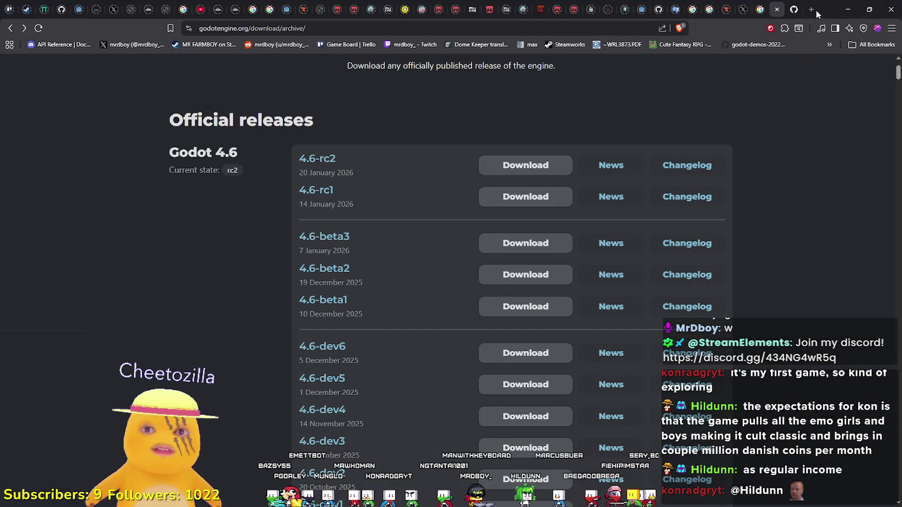
left_click(811, 9)
type("pon")
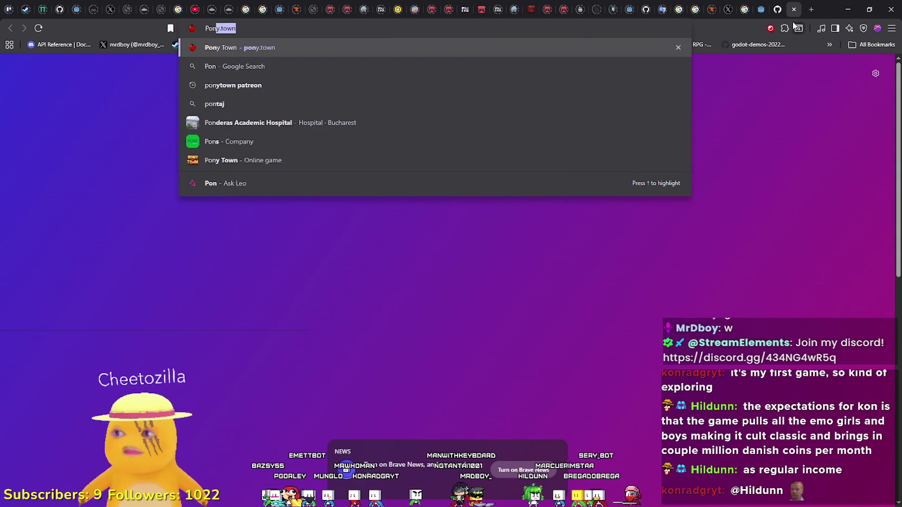
key("Return")
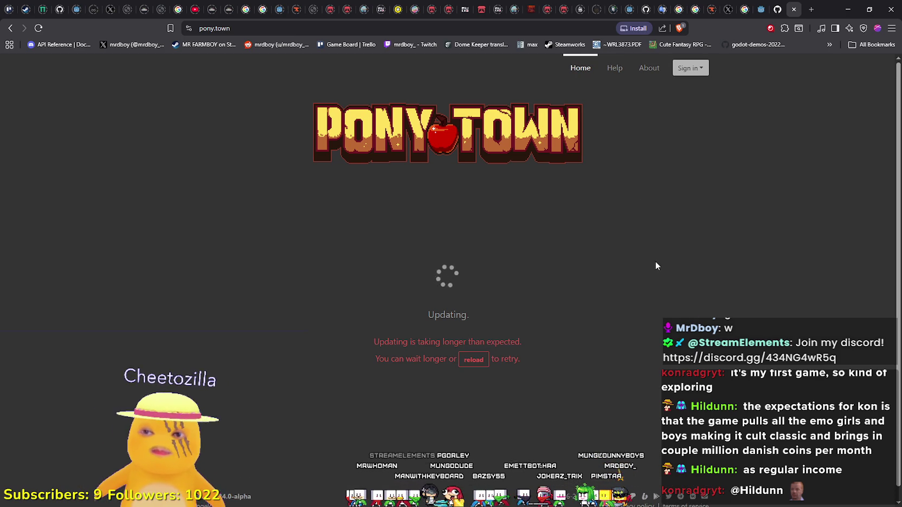
- Reload the stuck Pony Town page, then close its tab and minimize Brave
scroll(654, 265, "down", 1)
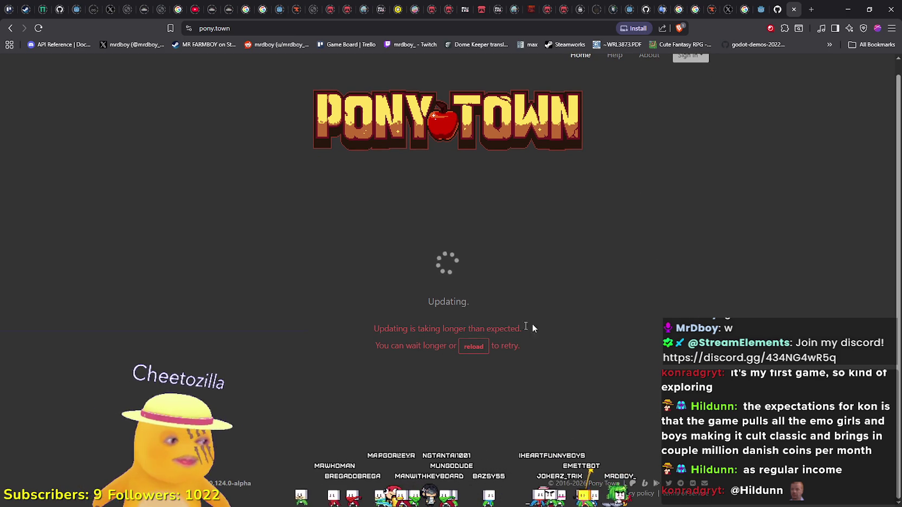
scroll(641, 283, "up", 1)
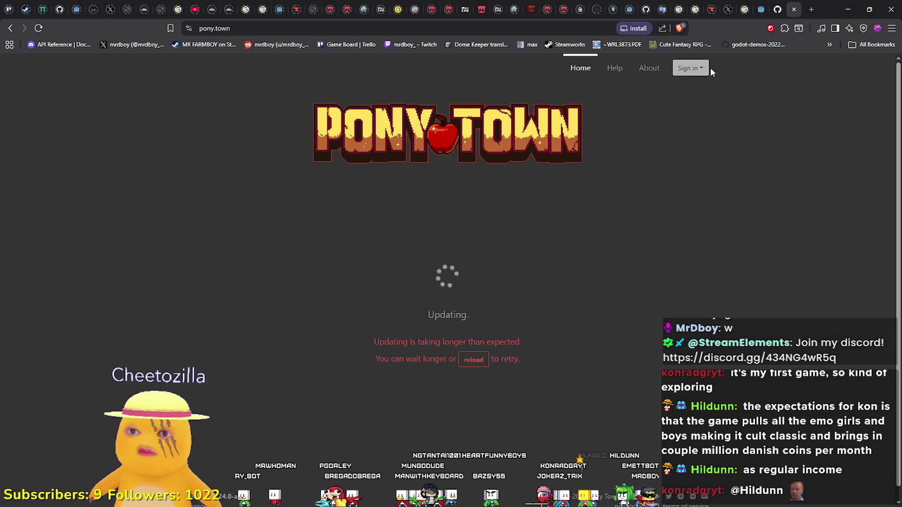
scroll(309, 307, "down", 1)
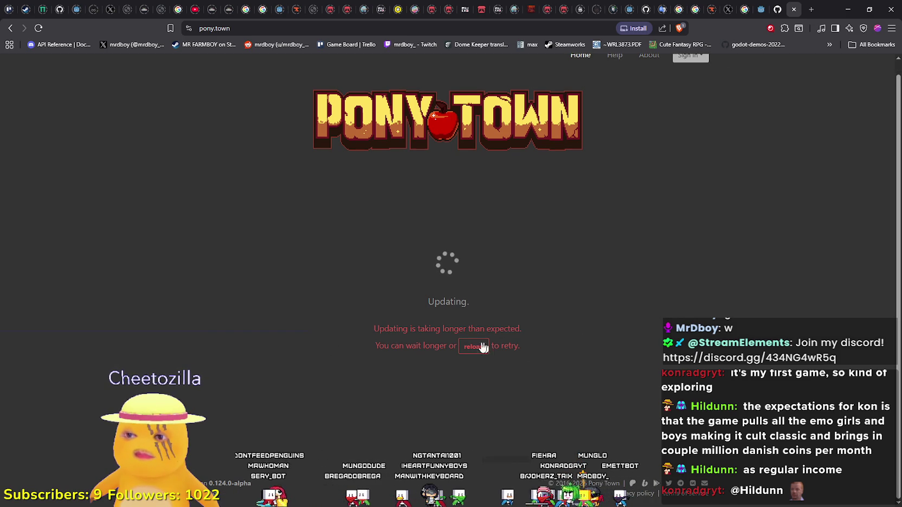
left_click(38, 28)
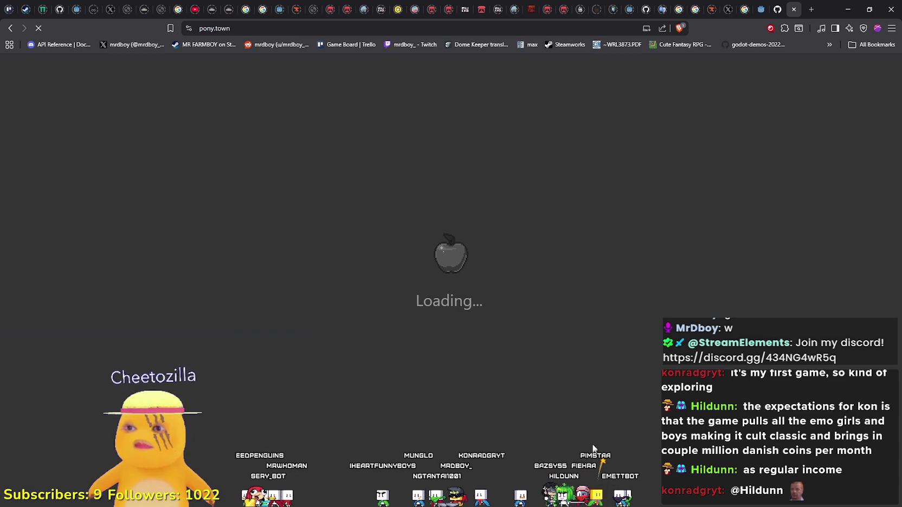
left_click(794, 9)
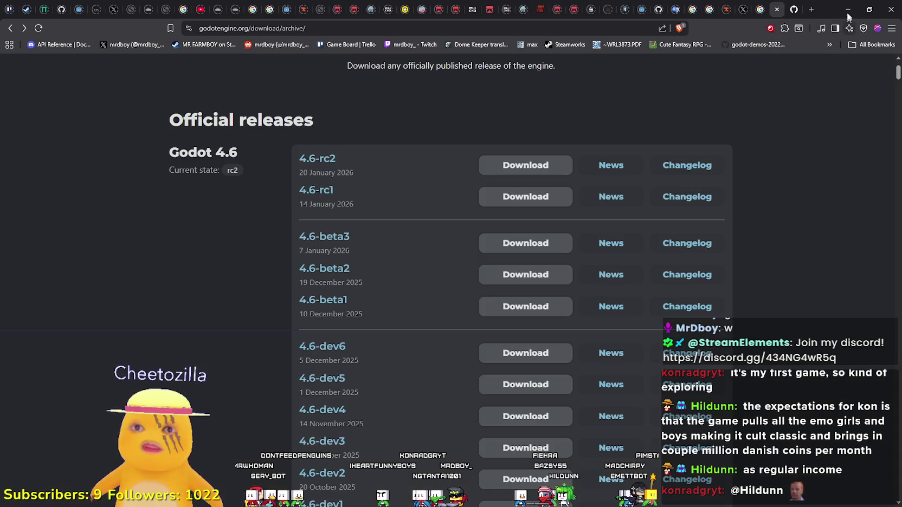
left_click(847, 10)
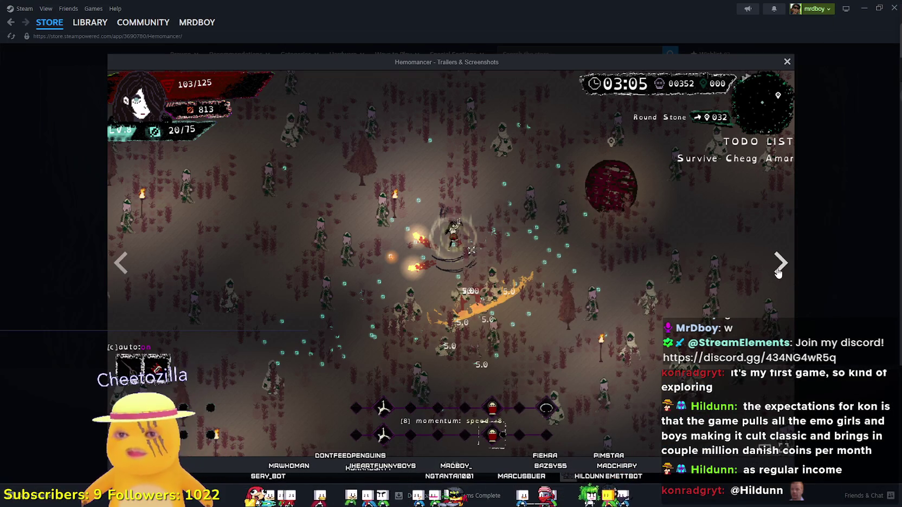
- Close the trailer viewer and browse the Hemomancer store page and its curator review
key("Escape")
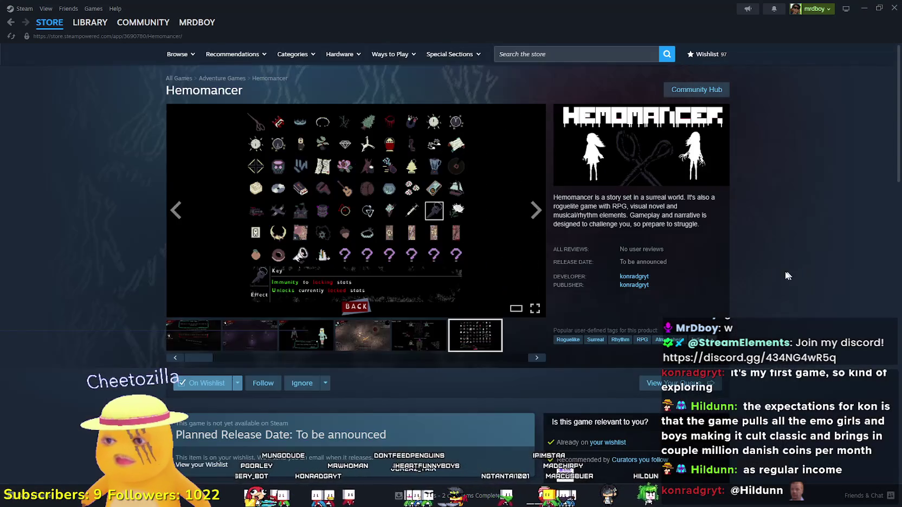
scroll(772, 269, "down", 5)
scroll(731, 294, "up", 3)
scroll(246, 310, "up", 2)
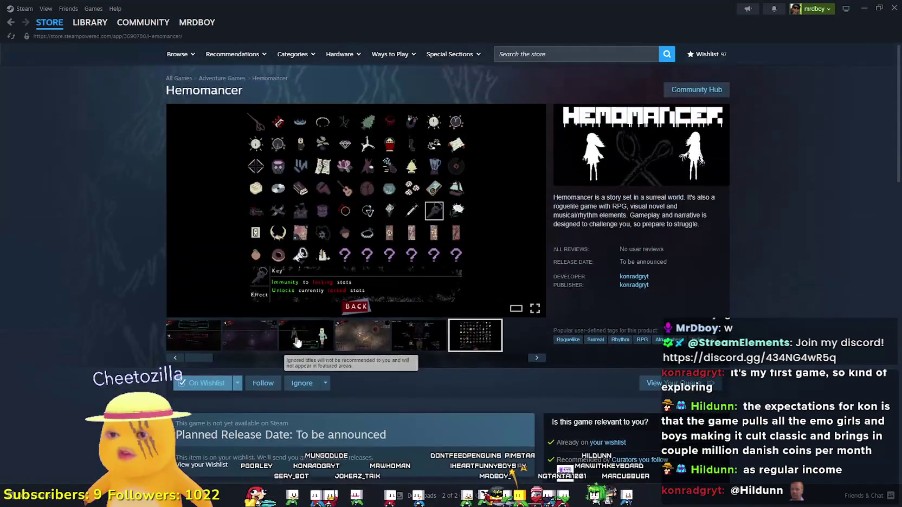
scroll(295, 340, "down", 5)
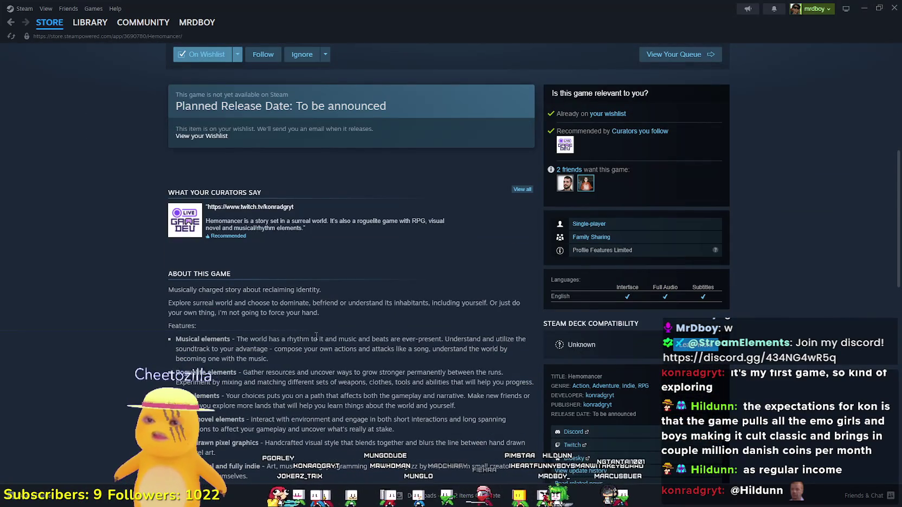
scroll(341, 317, "down", 3)
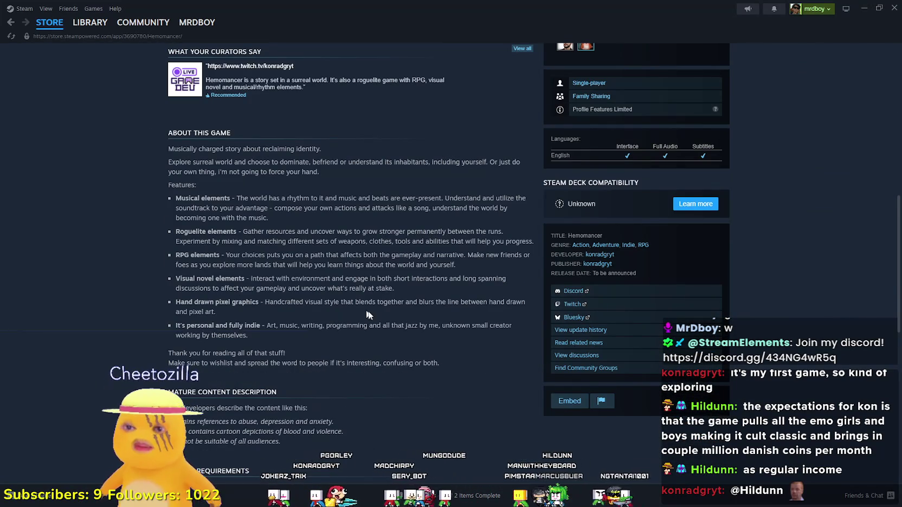
scroll(346, 303, "up", 8)
scroll(244, 293, "down", 3)
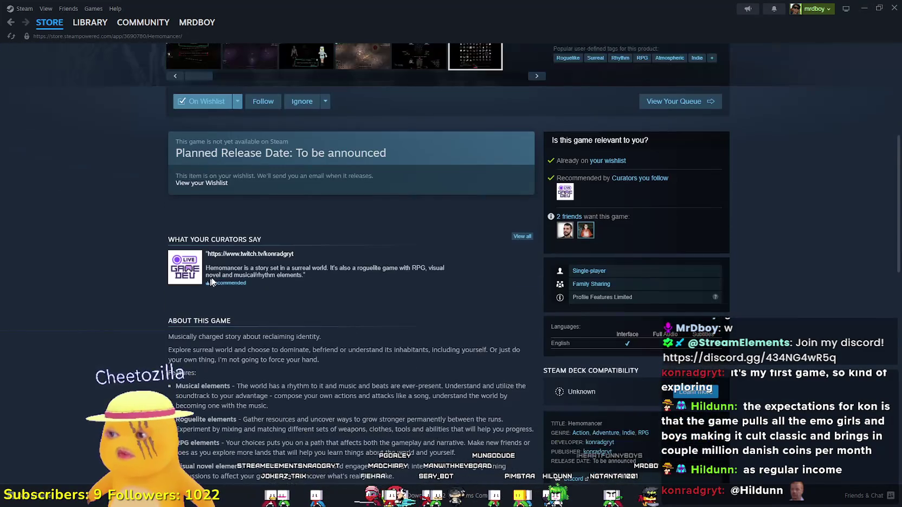
left_click_drag(206, 263, 318, 289)
left_click(316, 283)
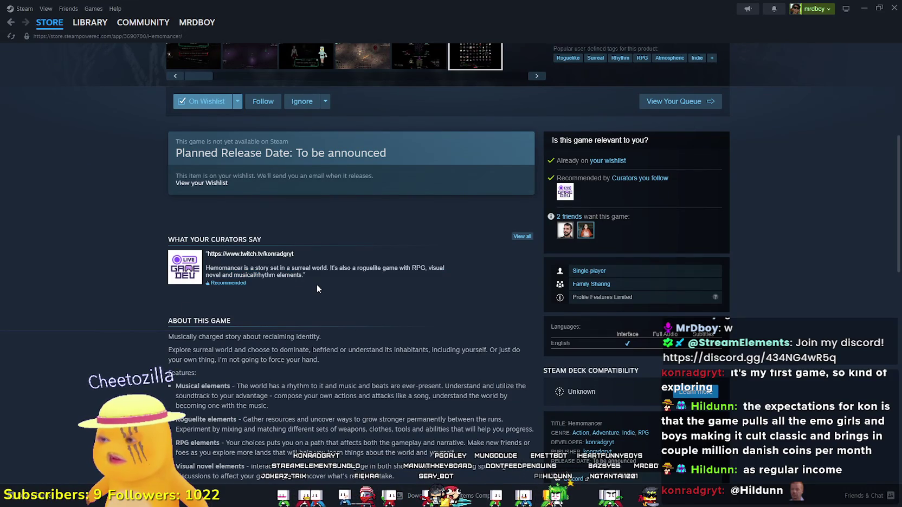
scroll(317, 287, "up", 6)
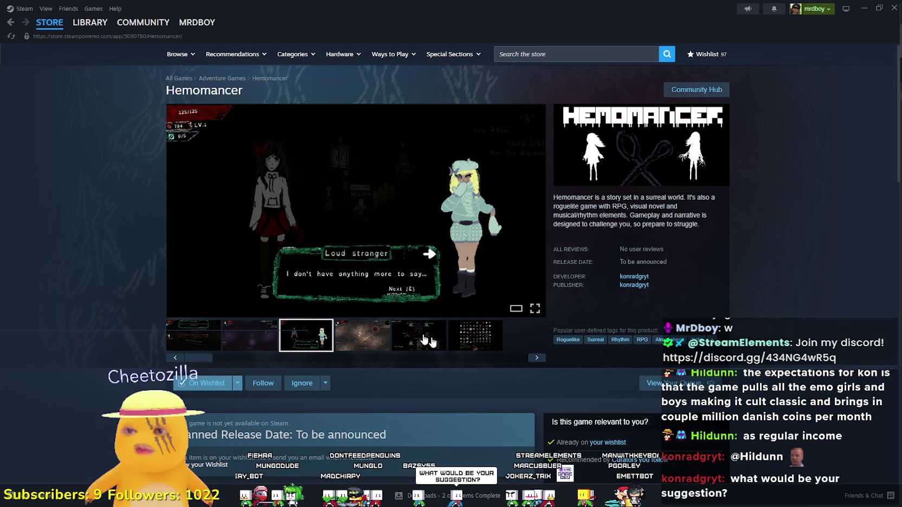
- Search the store for 'vampire' and open the Vampire Survivors page
left_click(549, 56)
type("vampire")
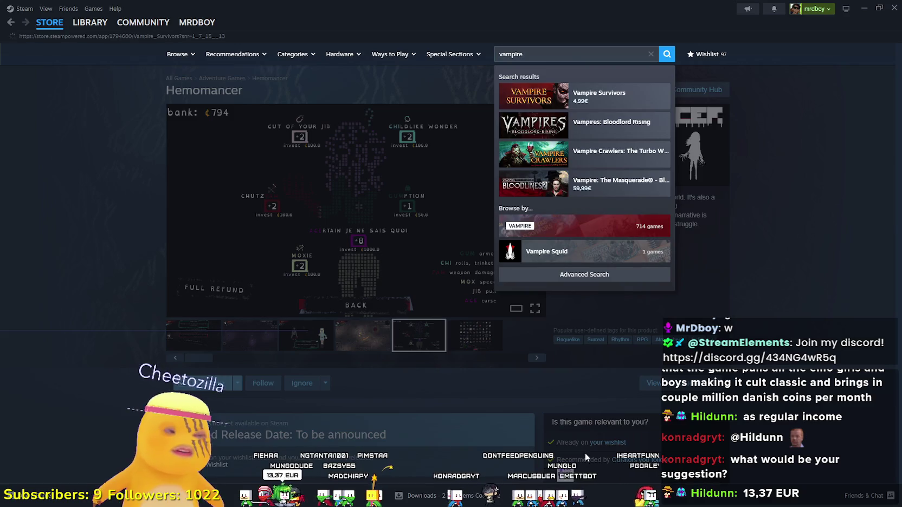
left_click(586, 93)
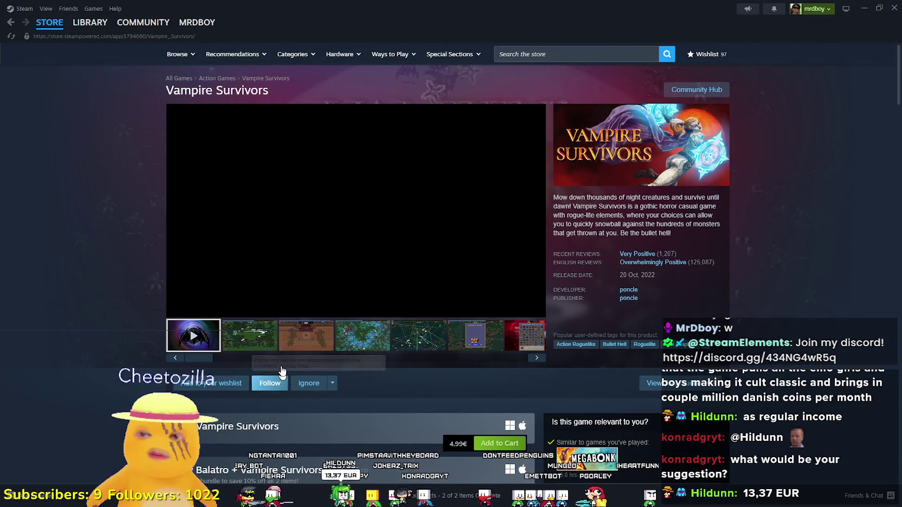
- Look over the Vampire Survivors page and its 4,99€ price
scroll(367, 292, "down", 5)
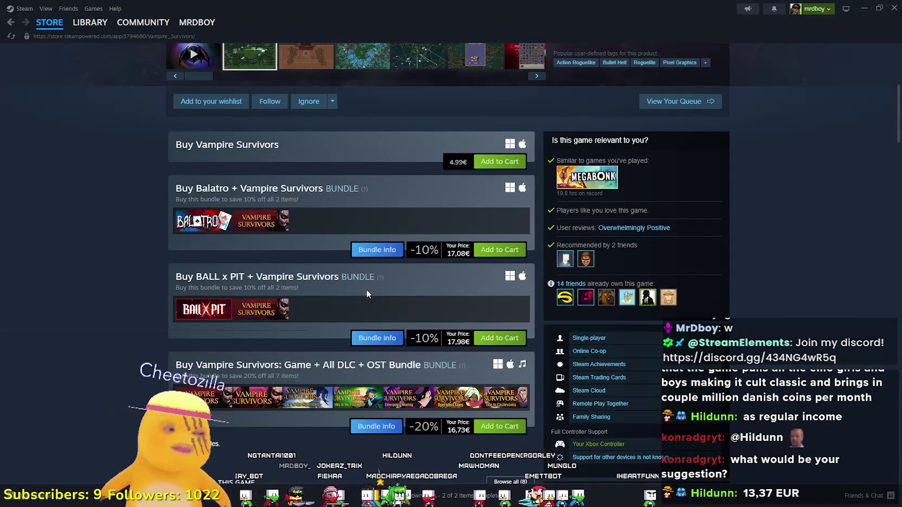
scroll(427, 291, "up", 3)
left_click_drag(450, 303, 468, 304)
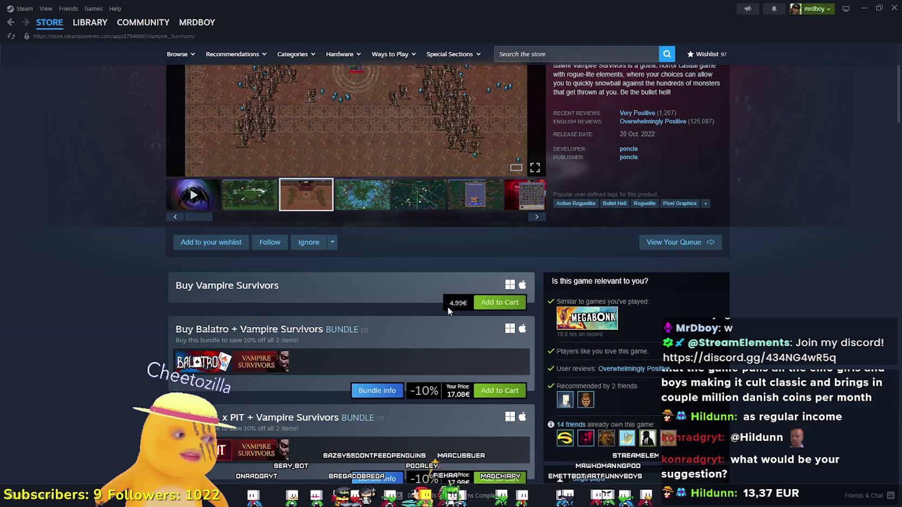
left_click(448, 306)
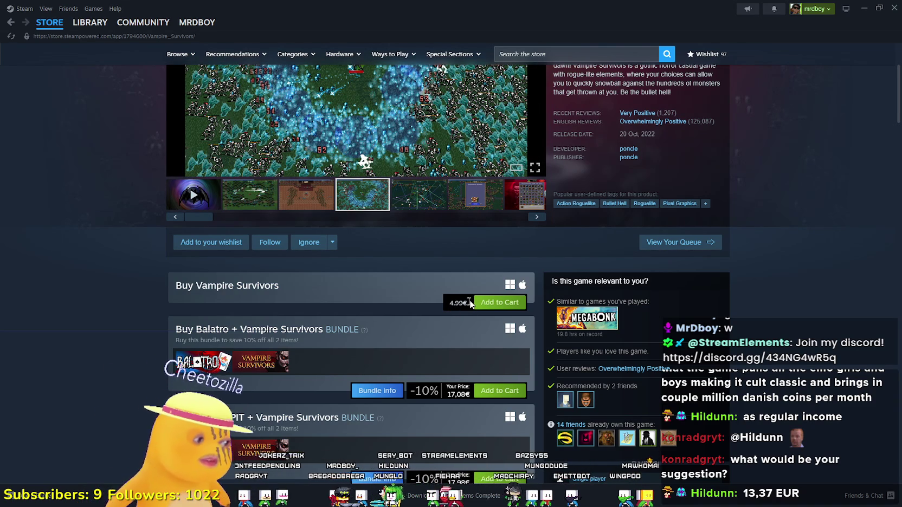
scroll(461, 303, "up", 3)
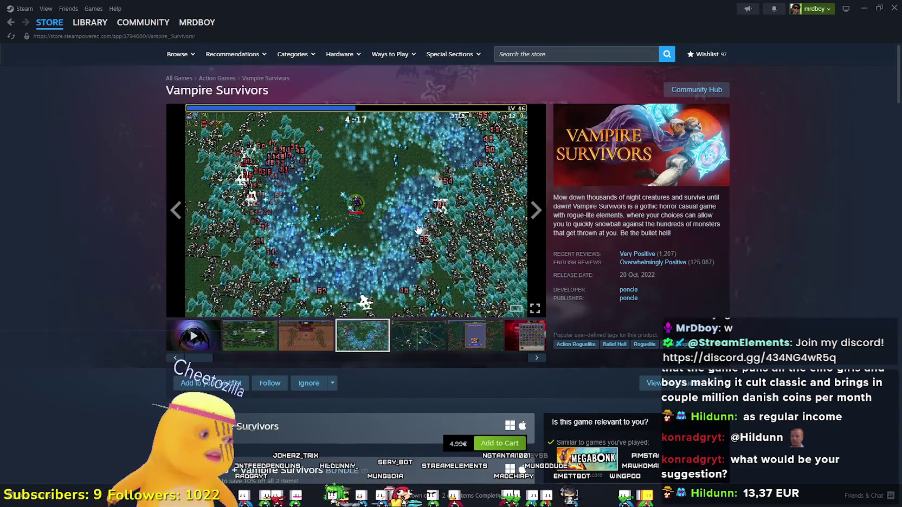
scroll(422, 226, "down", 12)
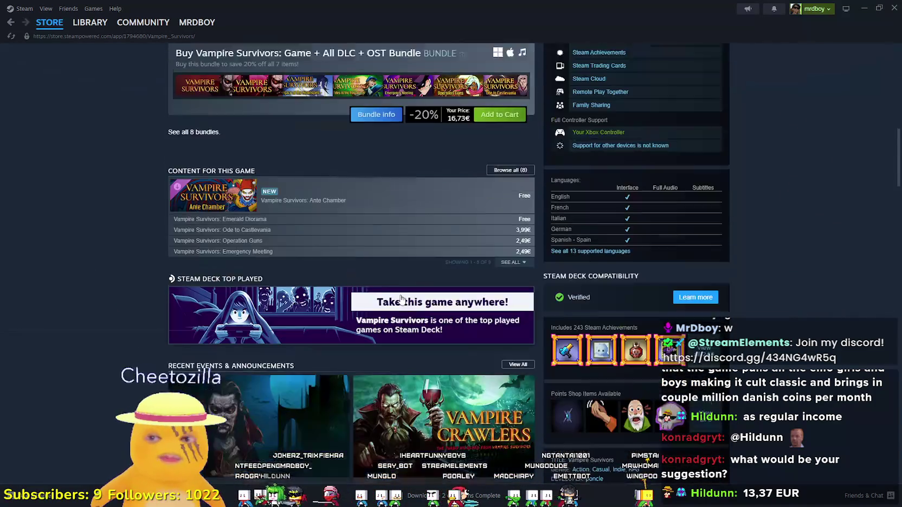
scroll(401, 298, "up", 15)
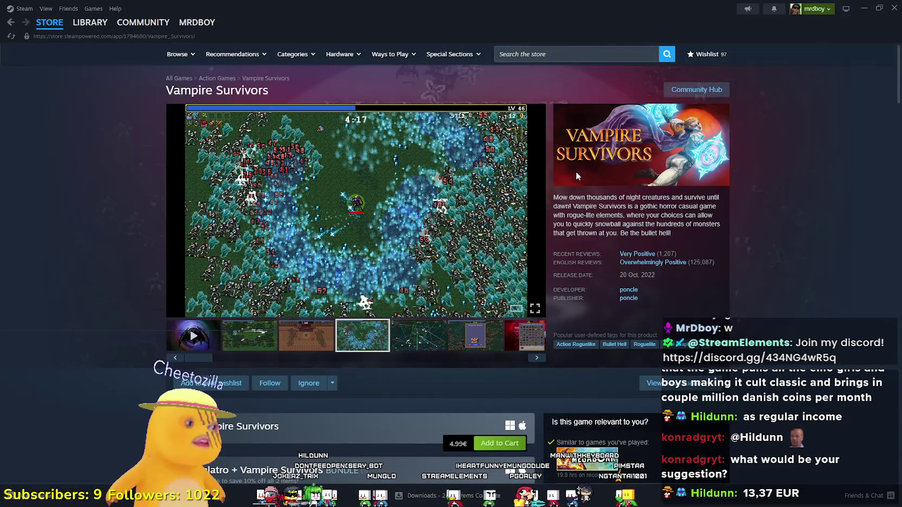
- Expand Content For This Game with See All to list all eight DLC items
scroll(357, 371, "down", 5)
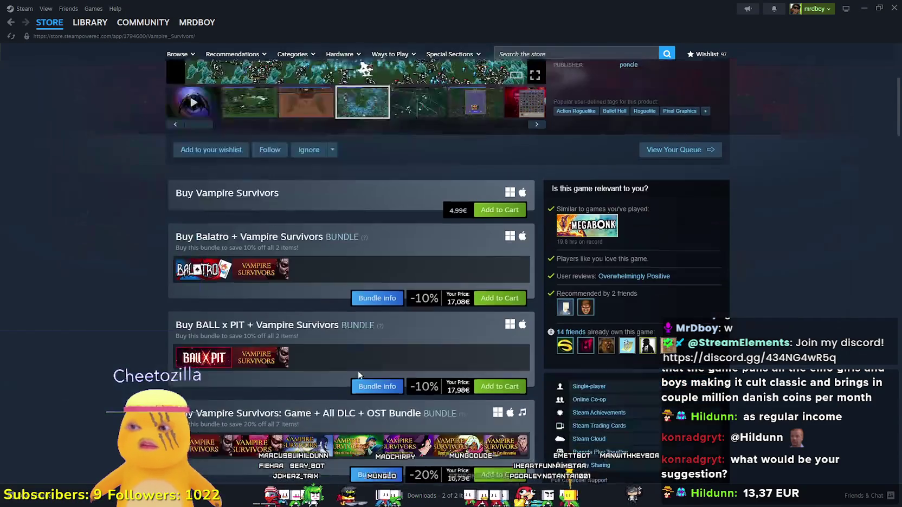
scroll(358, 370, "down", 3)
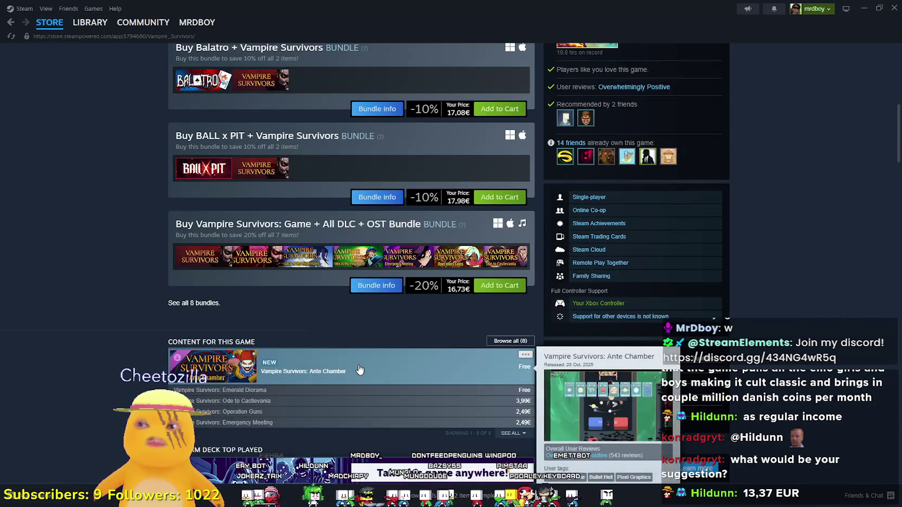
scroll(359, 370, "down", 3)
left_click(512, 244)
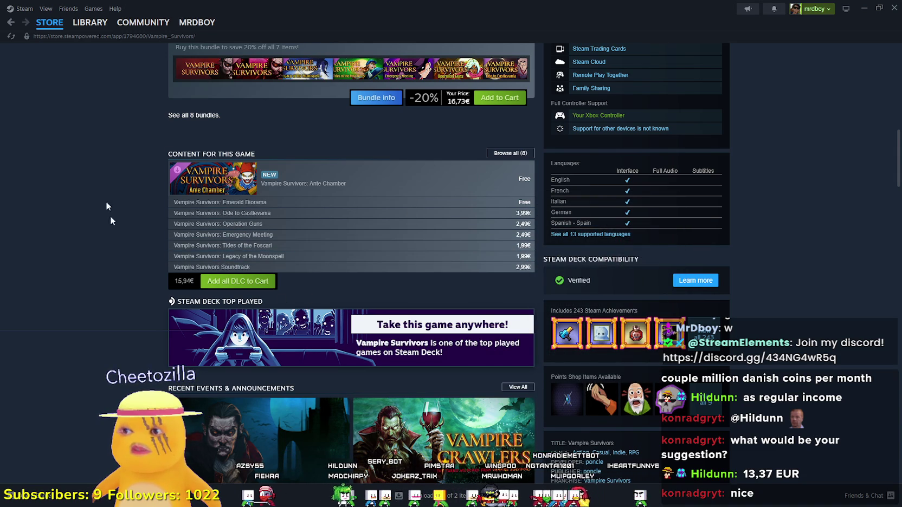
scroll(228, 298, "up", 15)
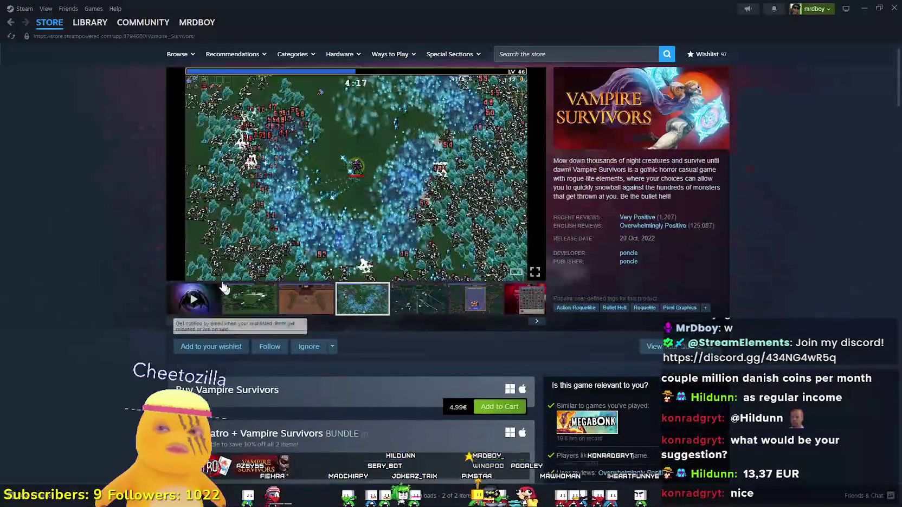
scroll(468, 295, "down", 3)
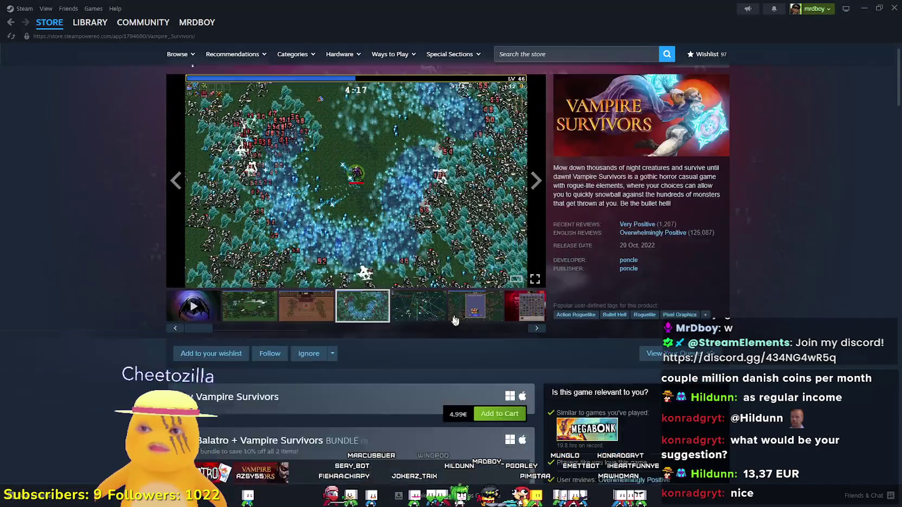
scroll(474, 289, "down", 12)
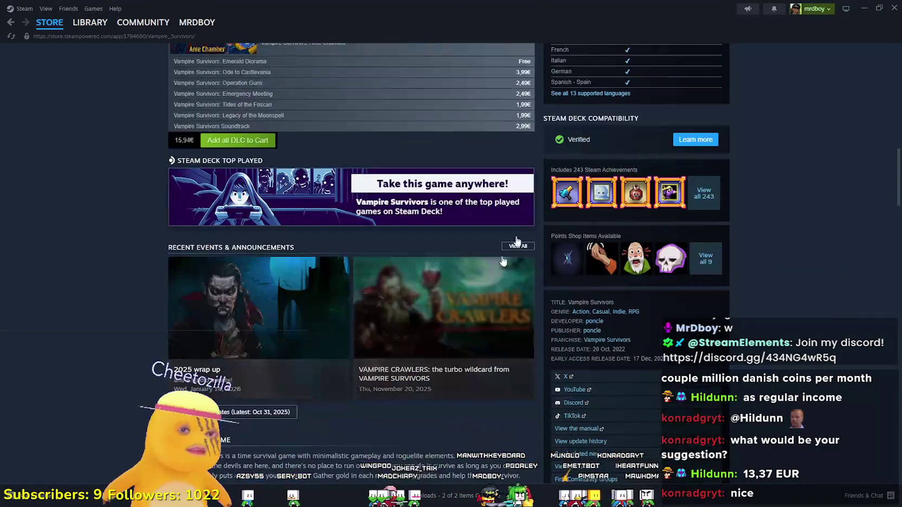
scroll(757, 368, "up", 15)
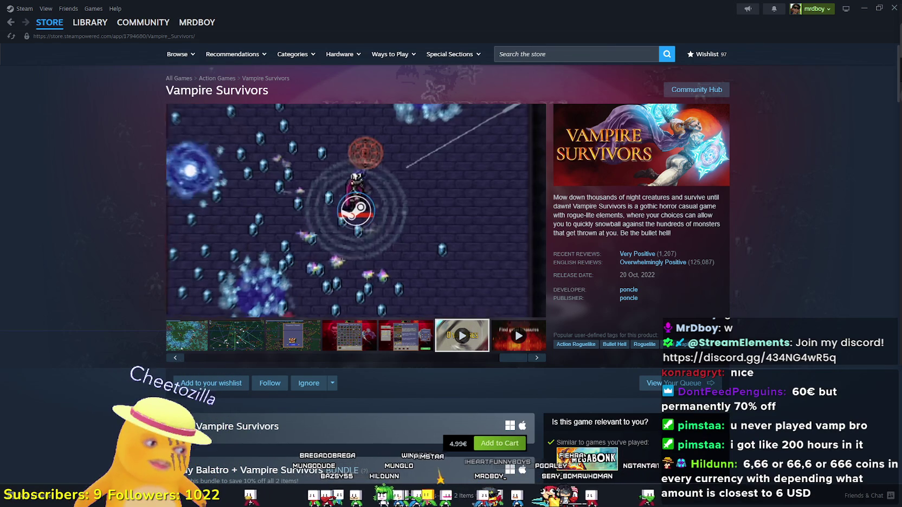
- View the Treasure Found! and blue gameplay screenshots of Vampire Survivors
mouse_move(236, 222)
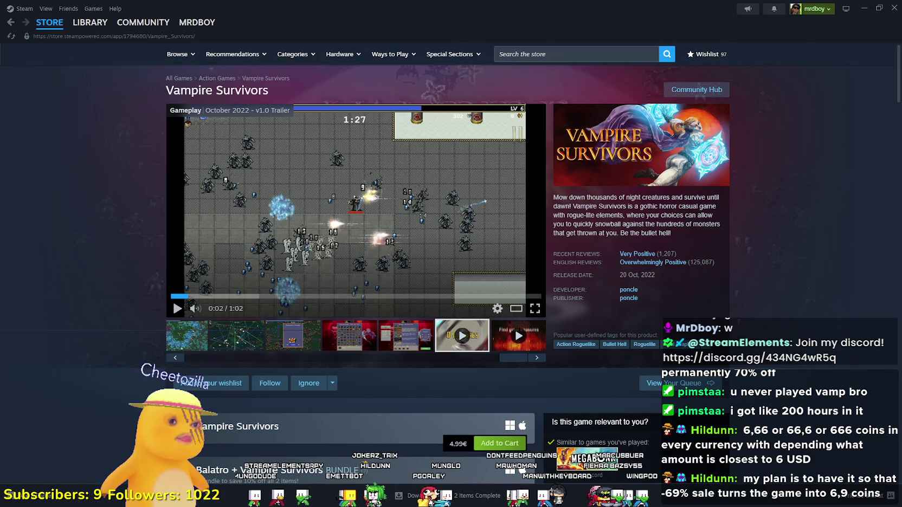
mouse_move(684, 255)
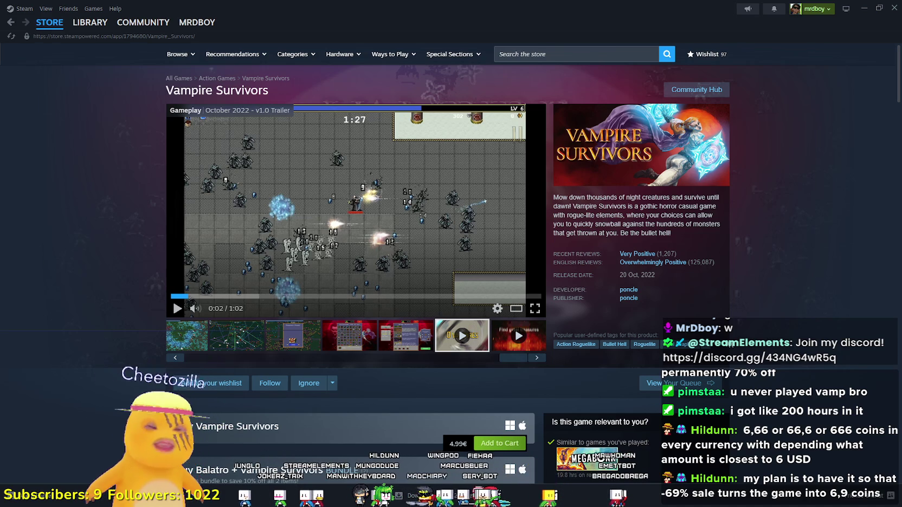
left_click(305, 334)
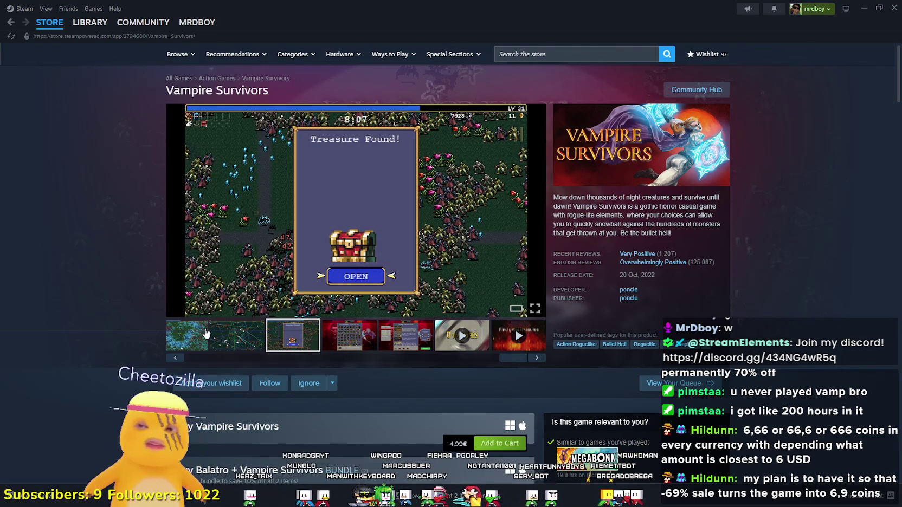
left_click(204, 335)
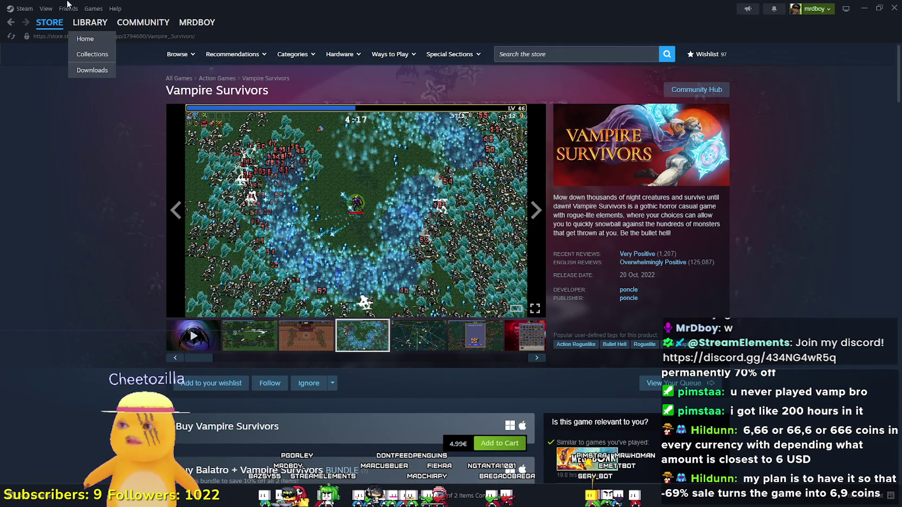
- Return to the store's Featured front page and minimize Steam to show Godot
mouse_move(51, 22)
left_click(57, 38)
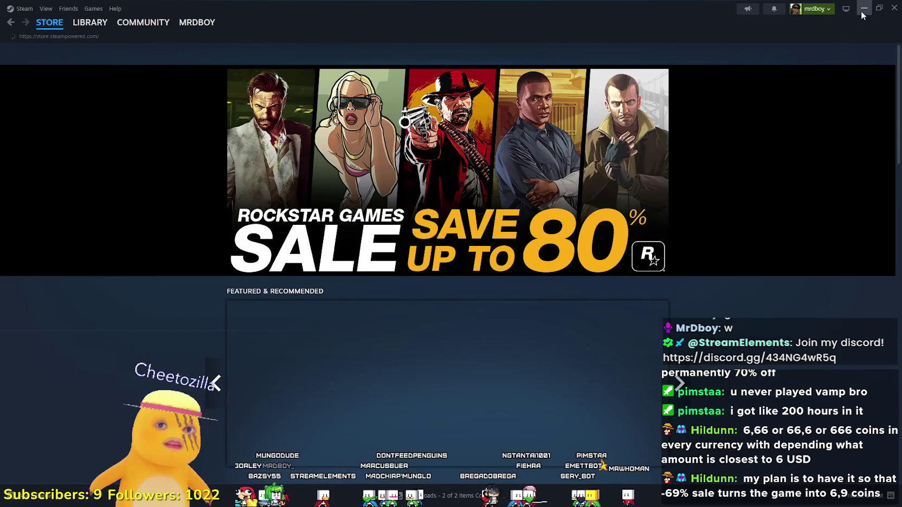
left_click(861, 11)
- Nudge the Coop tile one unit right, undoing an accidental drag
scroll(611, 303, "down", 3)
scroll(563, 210, "up", 2)
scroll(563, 210, "up", 3)
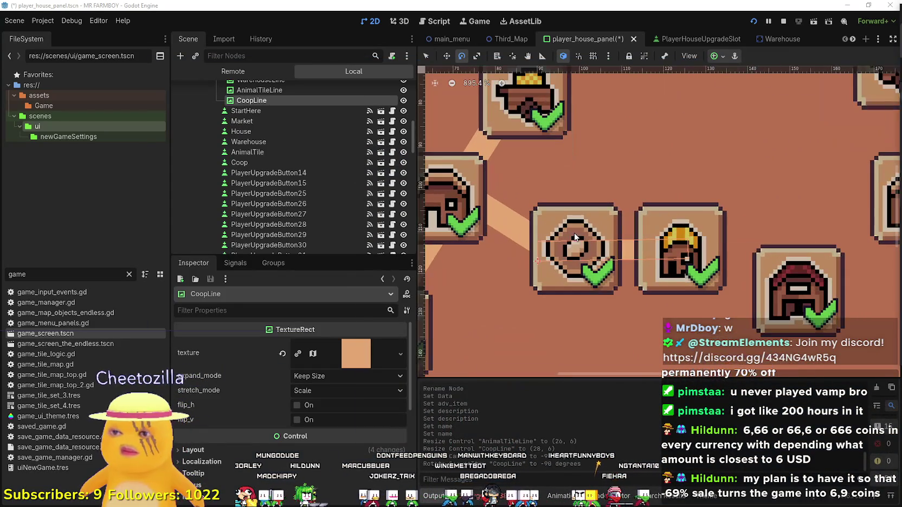
left_click(426, 56)
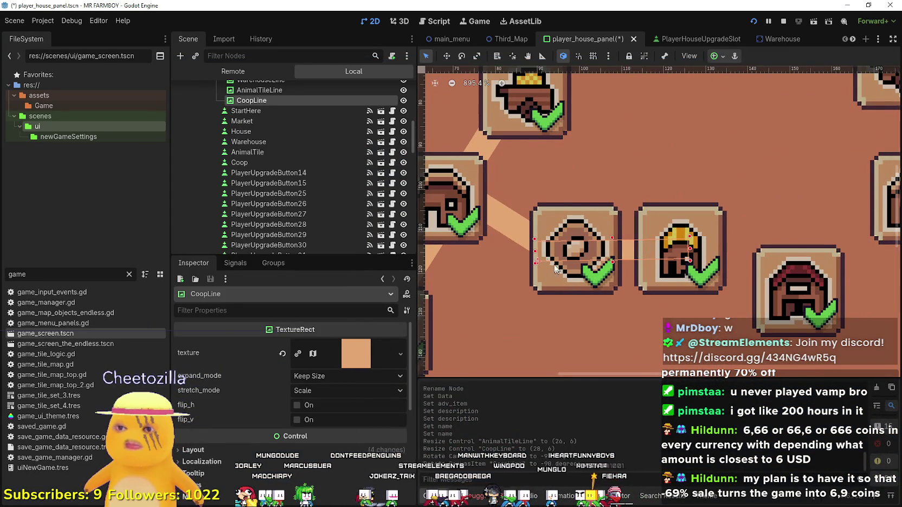
left_click(656, 255)
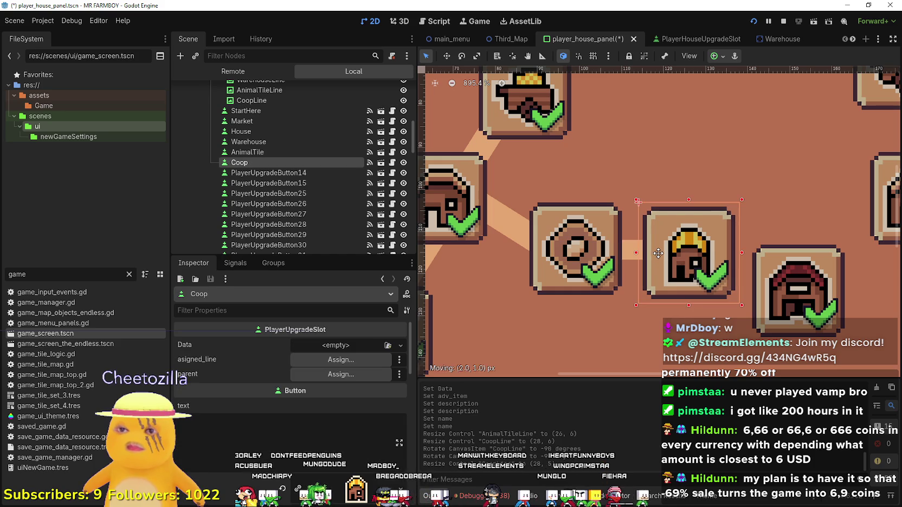
left_click(659, 254)
key("ctrl+z")
left_click(623, 248)
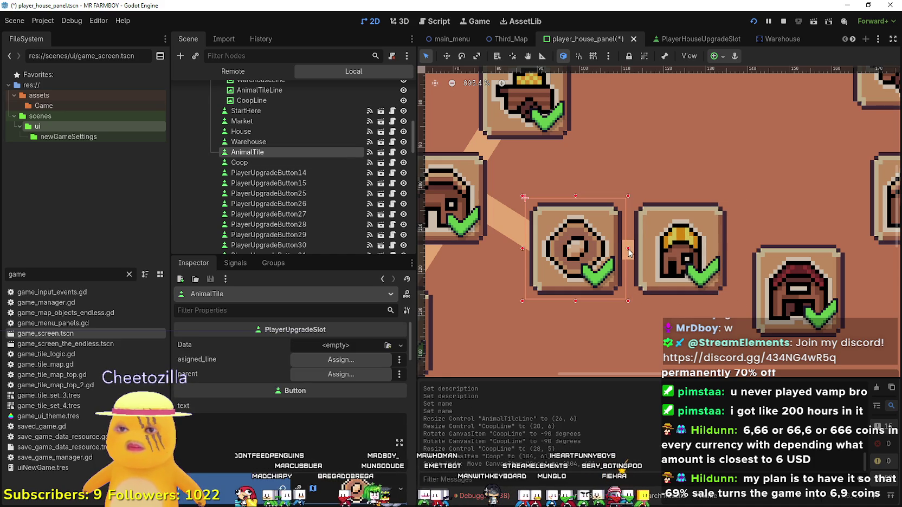
left_click(663, 254)
key("Right")
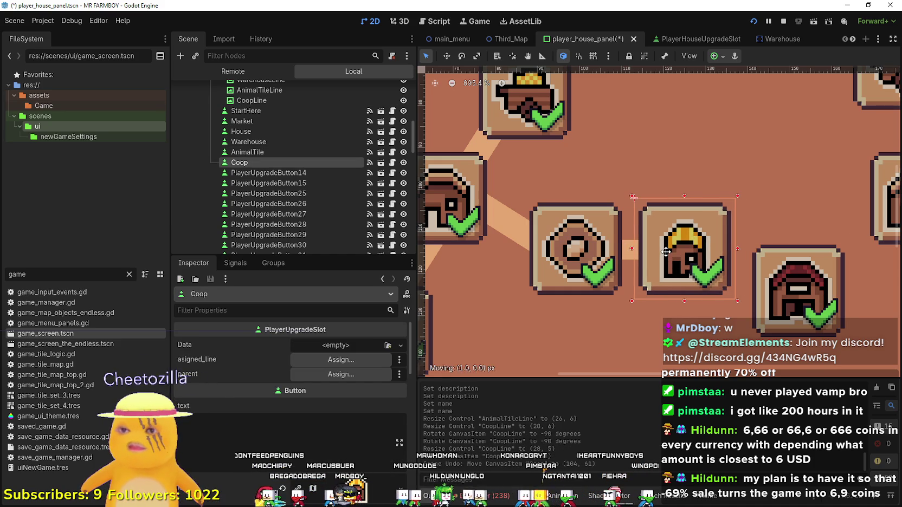
- Check the Coop tile's alignment, save player_house_panel, and switch back to Steam
left_click(626, 256)
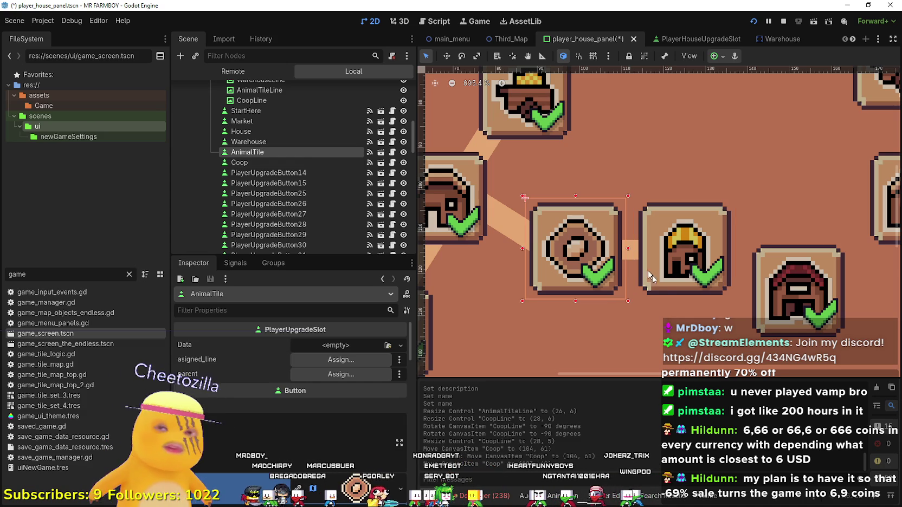
left_click(789, 324)
left_click(670, 253)
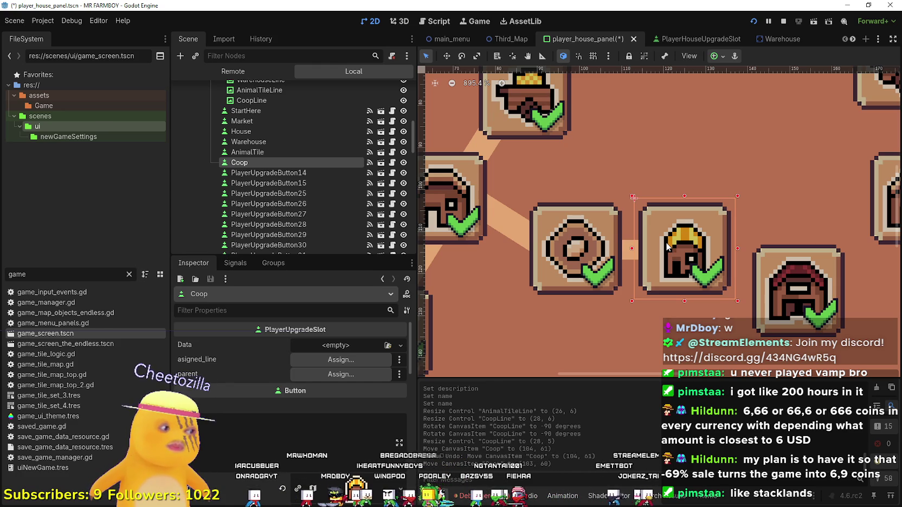
key("ctrl+s")
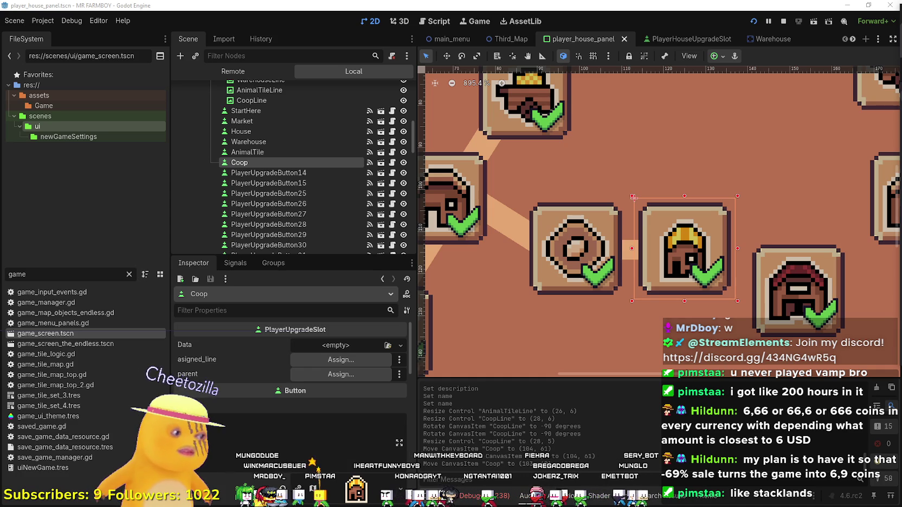
key("alt+Tab")
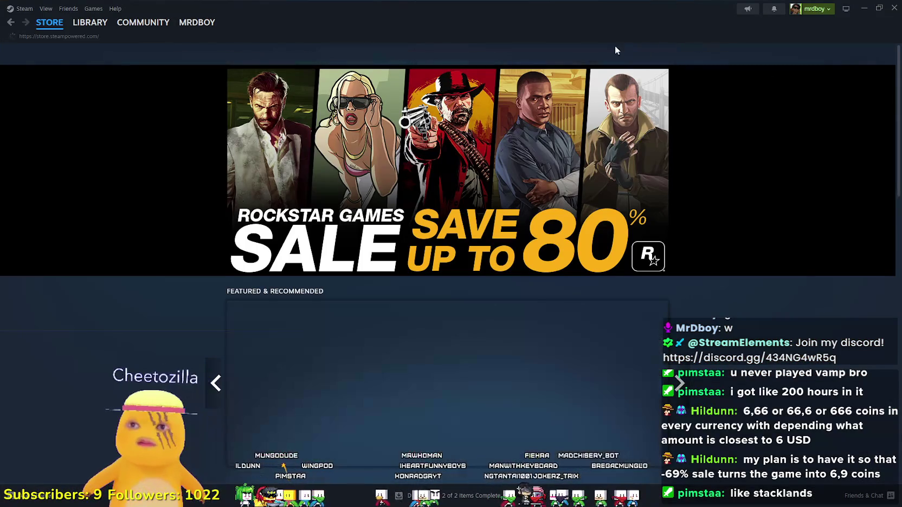
- Search the store for 'stacklands', open Stacklands, then its developer sokpop's page
left_click(605, 51)
type("stacklands")
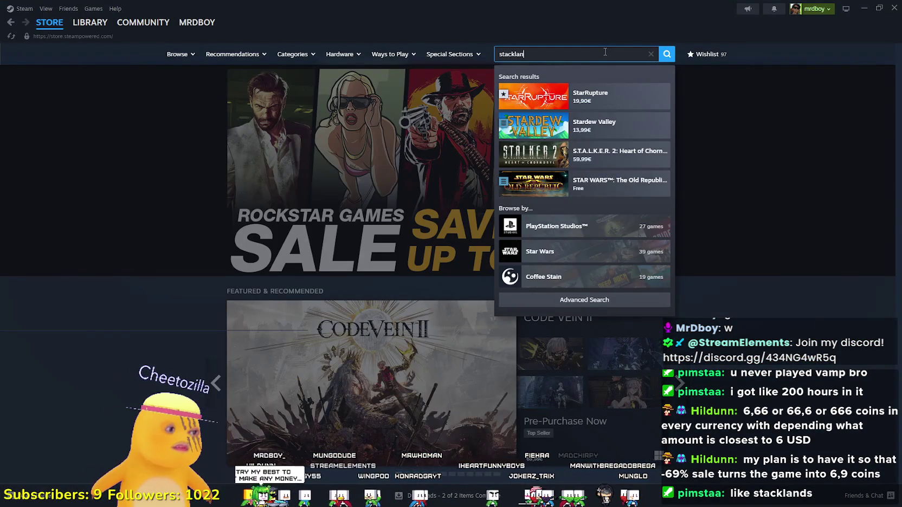
left_click(625, 95)
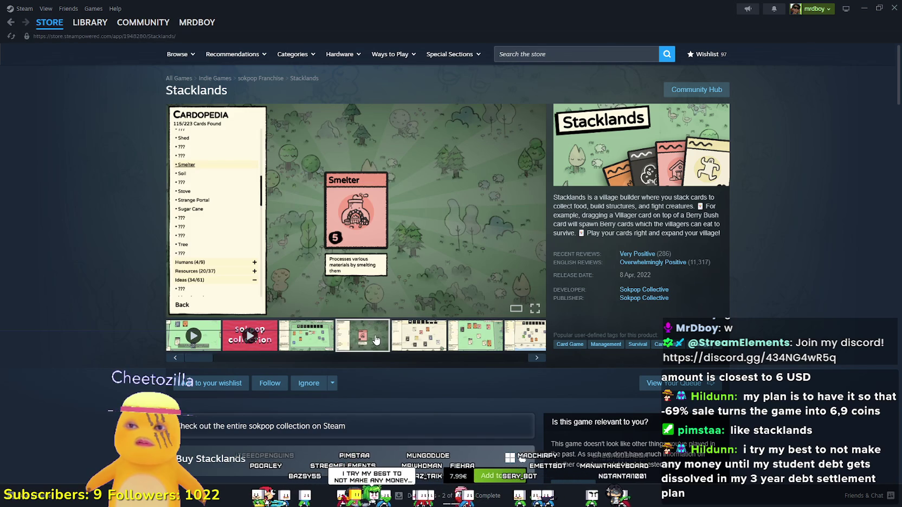
left_click(655, 301)
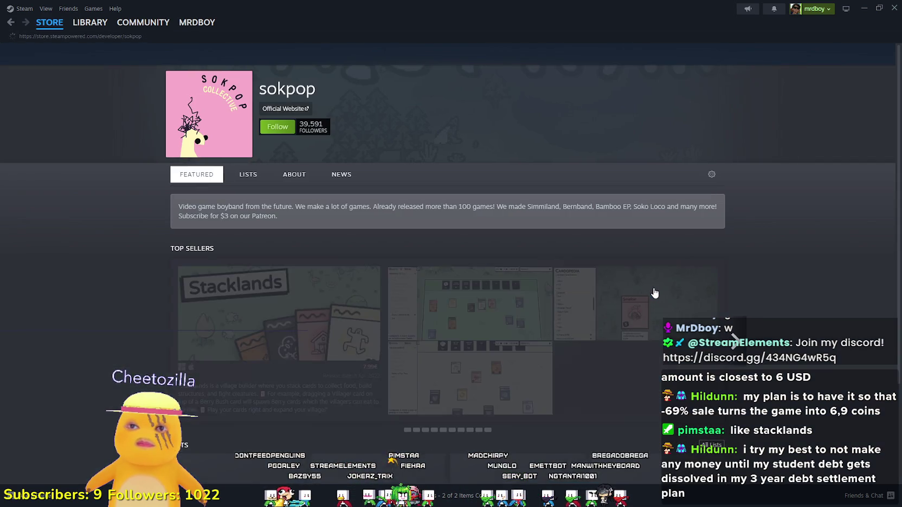
- Scroll down sokpop's game list and open the Penguin Park 3D store page
scroll(772, 284, "down", 15)
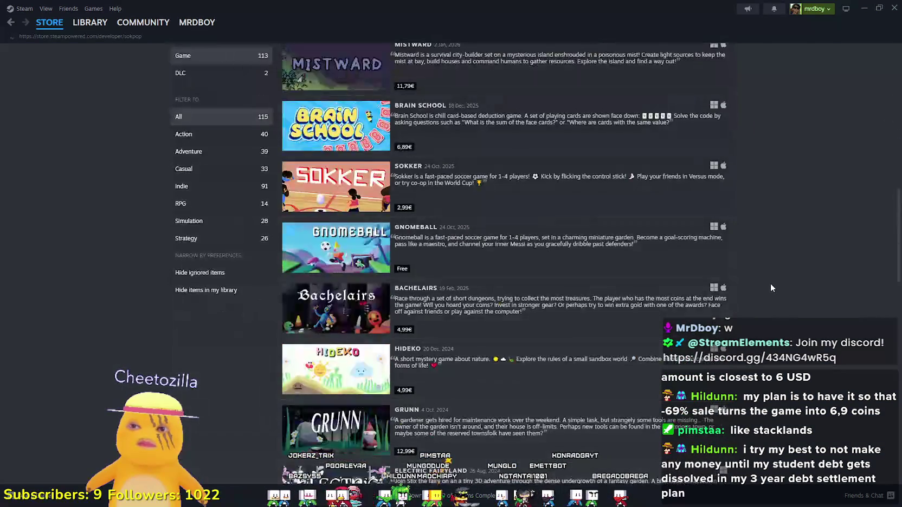
scroll(771, 285, "down", 6)
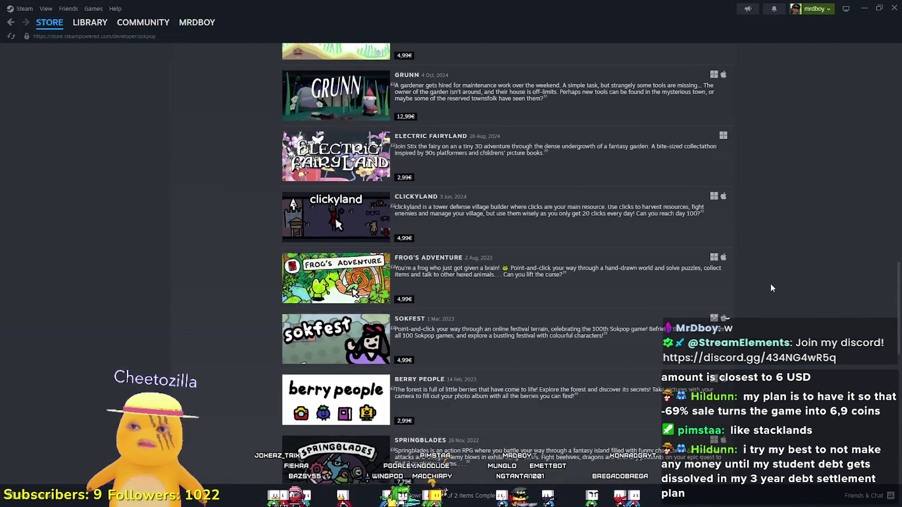
scroll(771, 284, "down", 7)
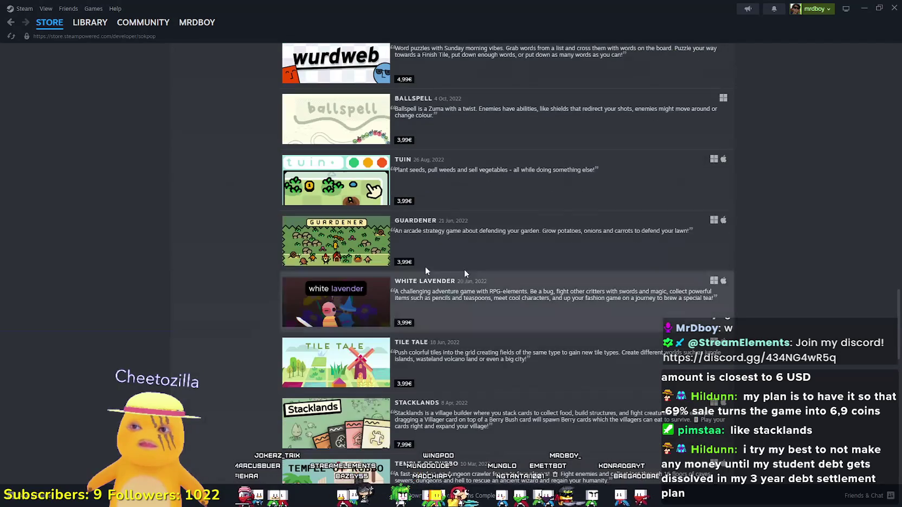
scroll(310, 228, "down", 2)
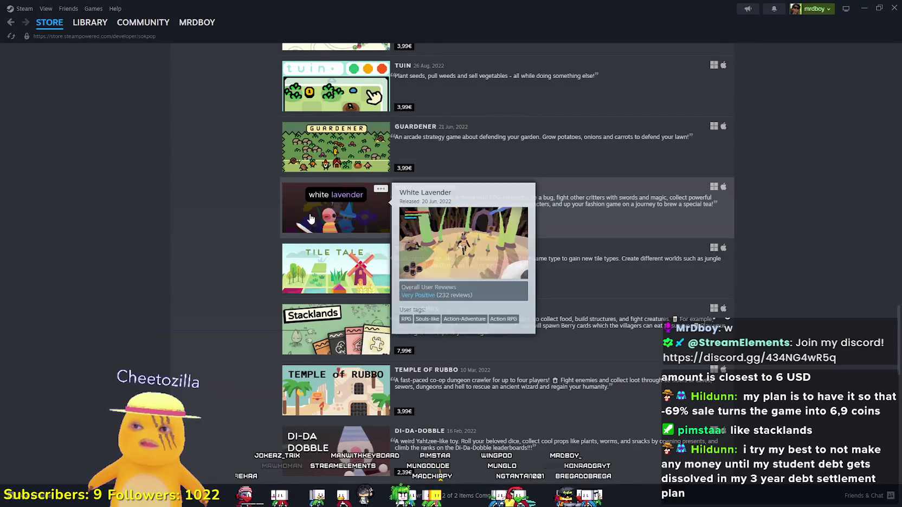
scroll(326, 252, "down", 3)
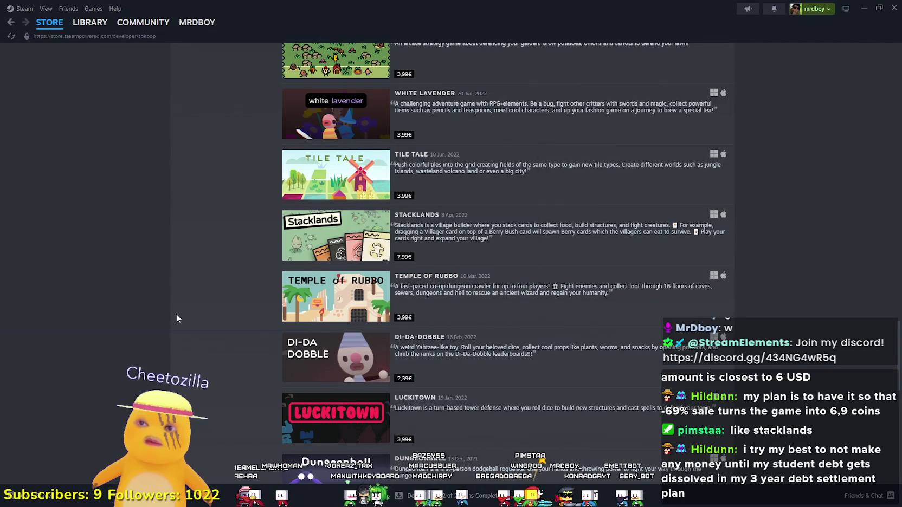
scroll(177, 314, "down", 1)
scroll(179, 309, "down", 15)
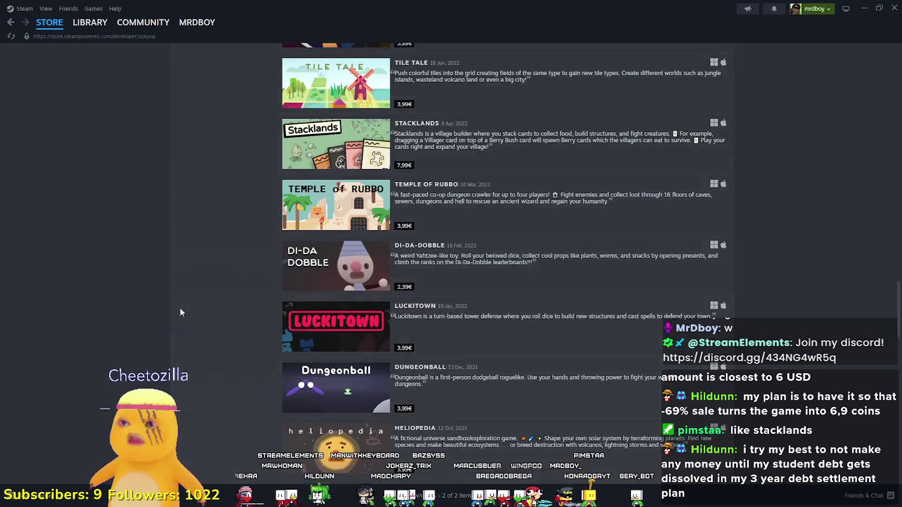
scroll(180, 310, "down", 20)
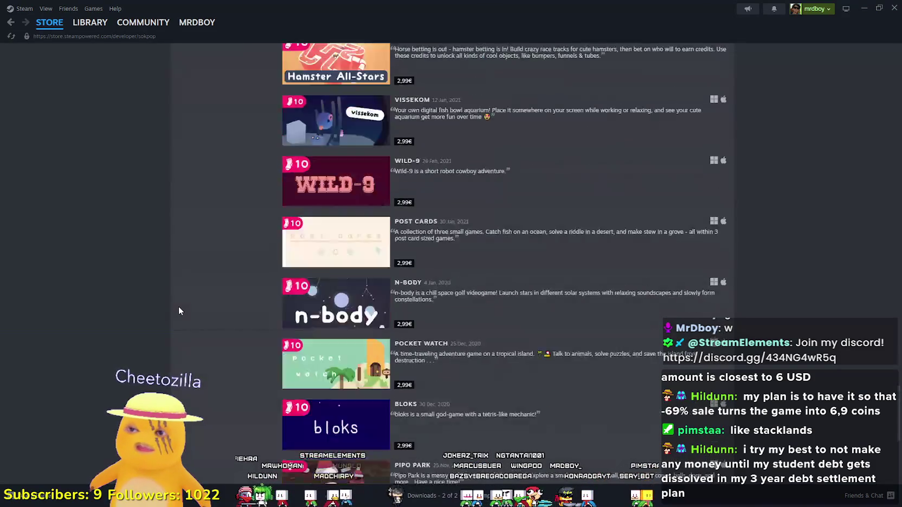
scroll(177, 309, "down", 8)
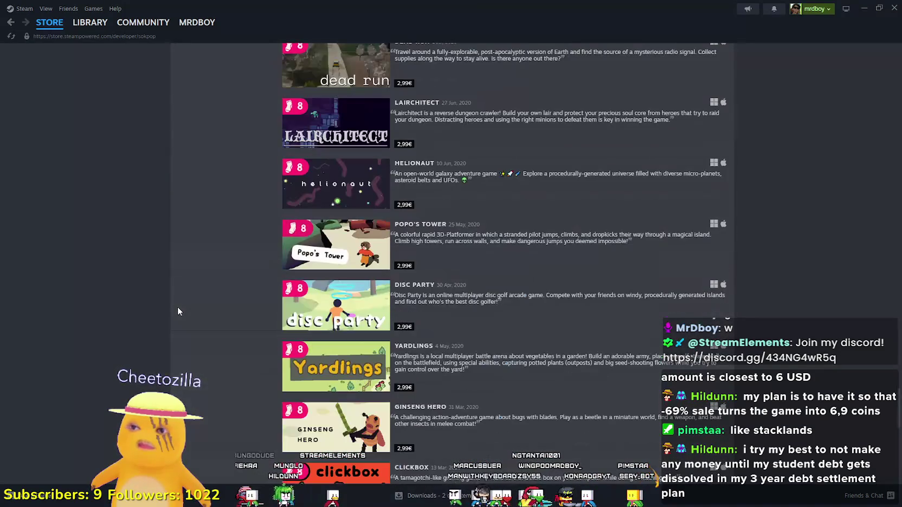
mouse_move(345, 253)
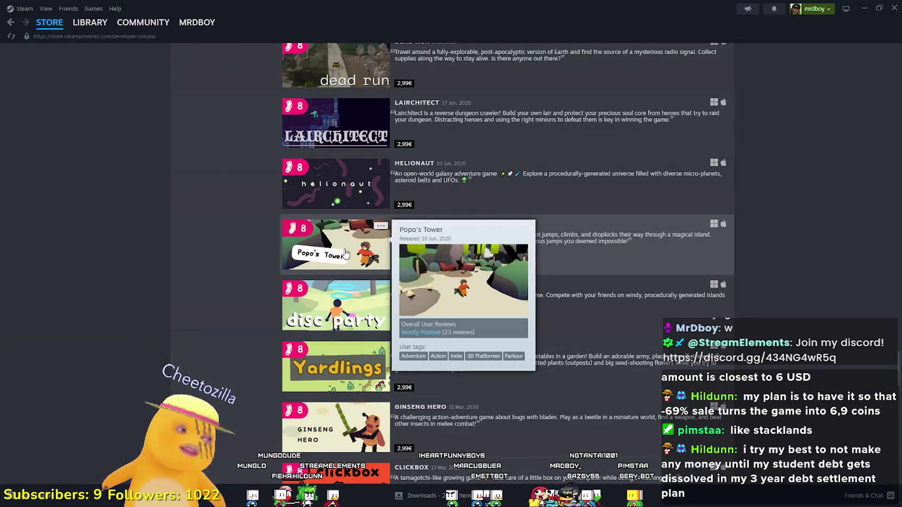
scroll(310, 242, "down", 9)
scroll(309, 241, "down", 17)
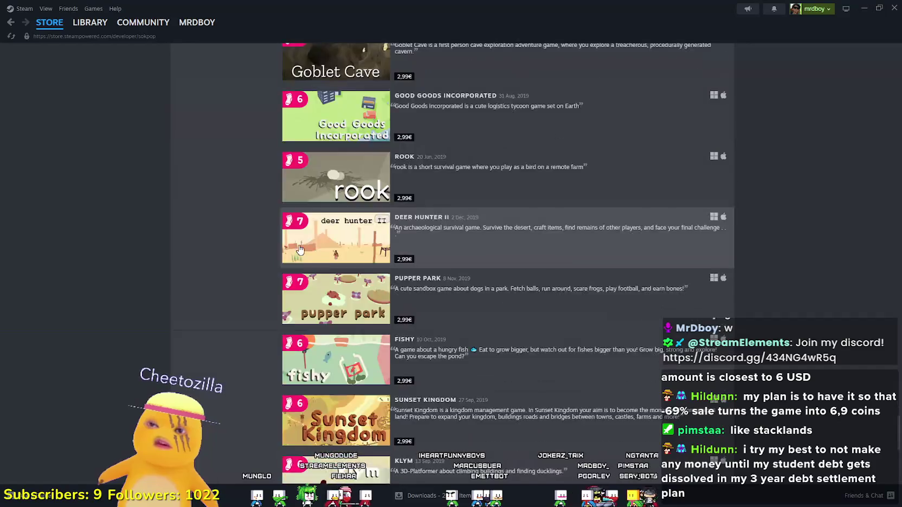
scroll(897, 417, "down", 20)
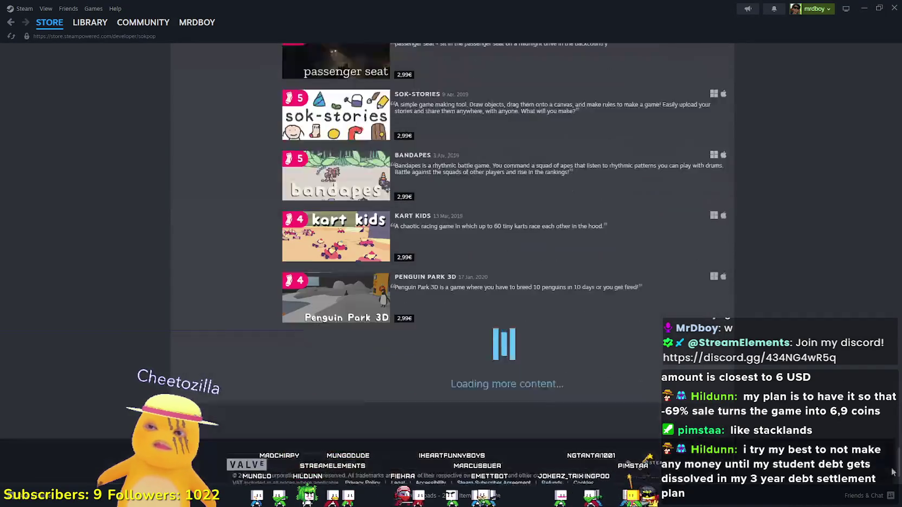
scroll(866, 239, "down", 20)
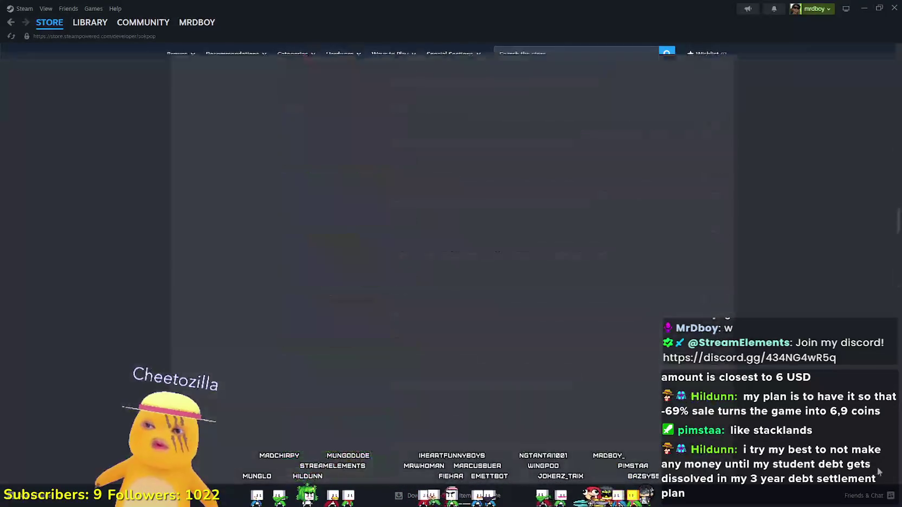
mouse_move(300, 302)
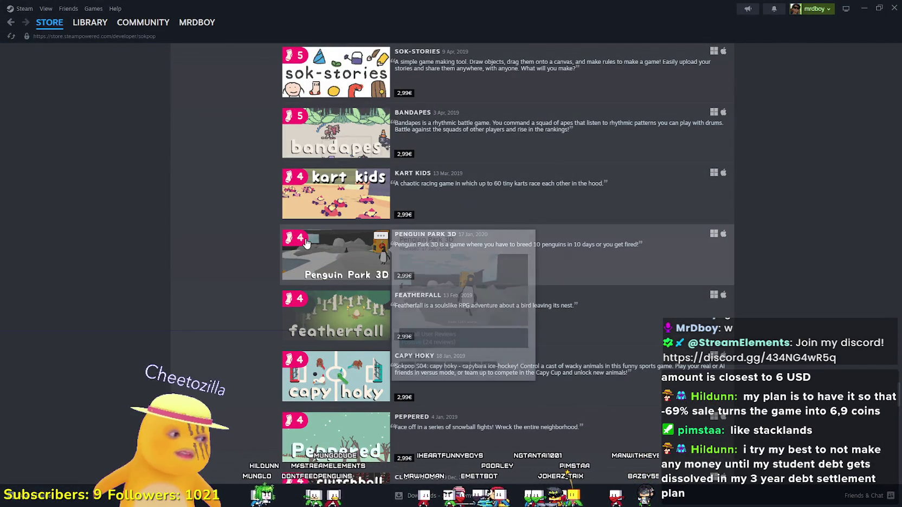
left_click(305, 244)
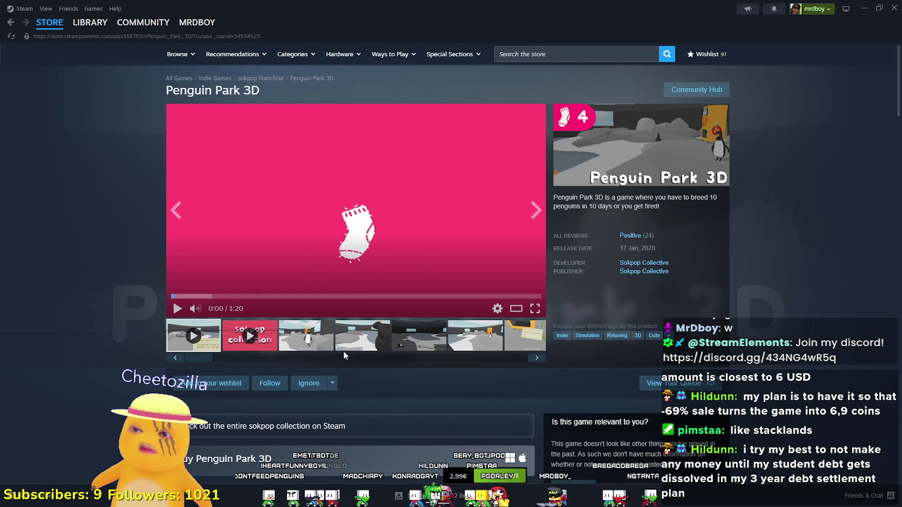
scroll(293, 216, "down", 7)
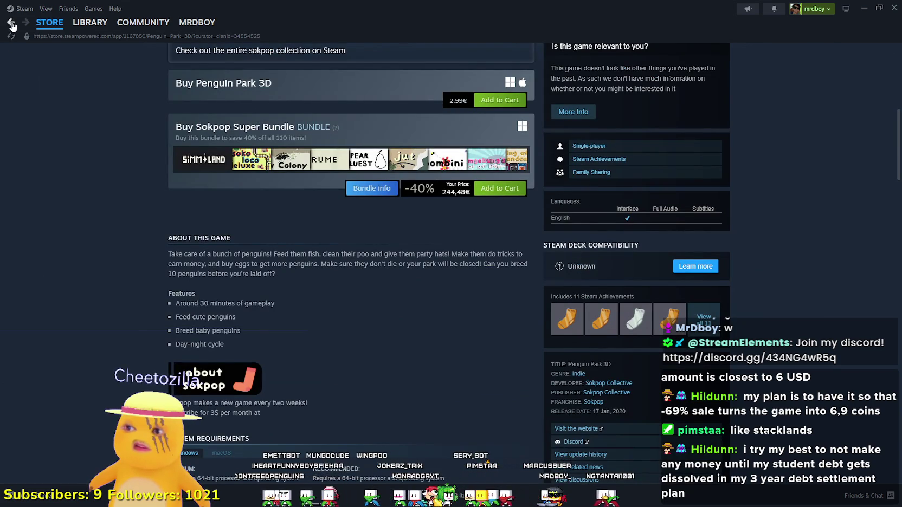
scroll(213, 291, "down", 2)
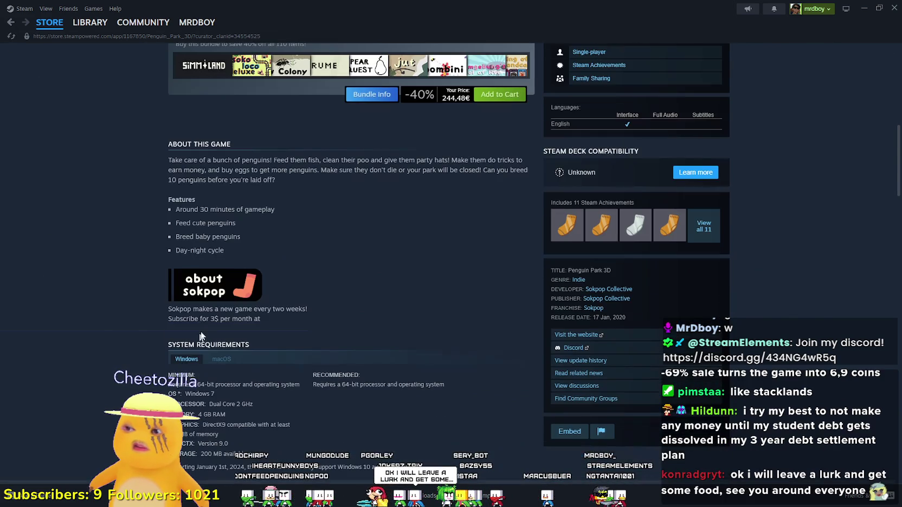
mouse_move(168, 313)
left_mouse_down()
mouse_move(285, 334)
mouse_move(300, 309)
mouse_move(170, 303)
left_mouse_up()
left_click(285, 334)
mouse_move(322, 306)
left_mouse_down()
mouse_move(184, 308)
mouse_move(256, 323)
left_mouse_up()
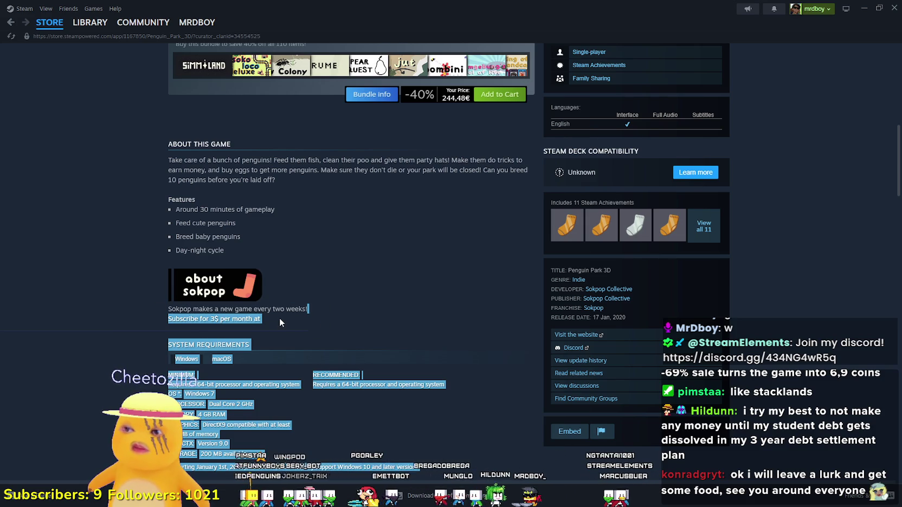
left_click(278, 314)
scroll(276, 312, "up", 4)
scroll(303, 377, "down", 4)
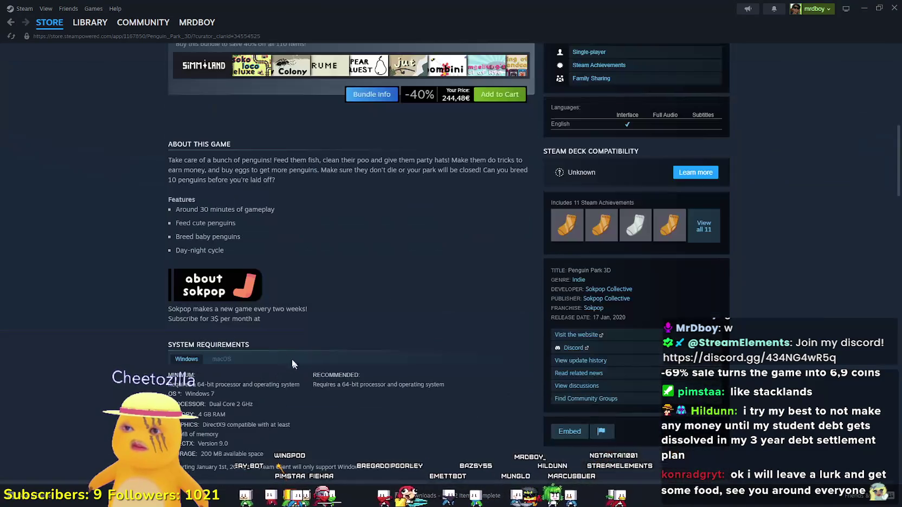
mouse_move(293, 466)
left_mouse_down()
mouse_move(168, 309)
mouse_move(265, 319)
mouse_move(172, 315)
left_mouse_up()
scroll(172, 315, "down", 5)
scroll(135, 320, "up", 11)
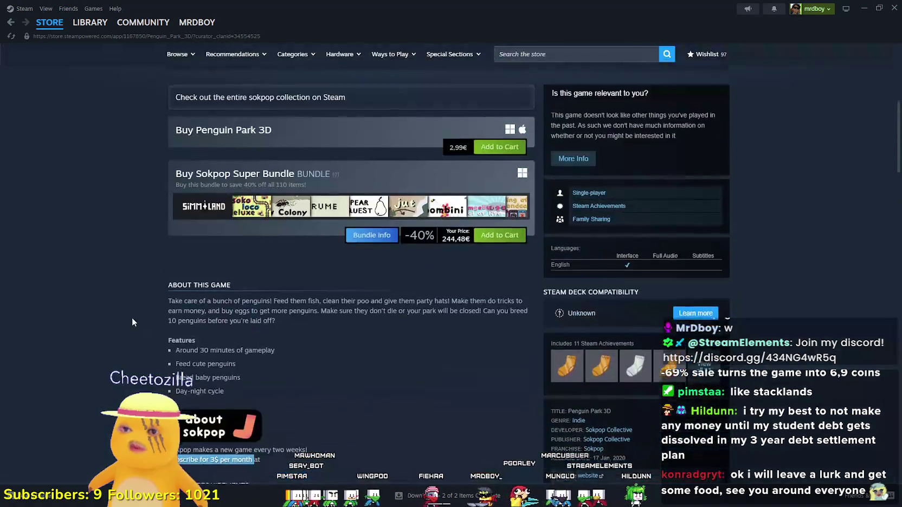
scroll(274, 231, "down", 4)
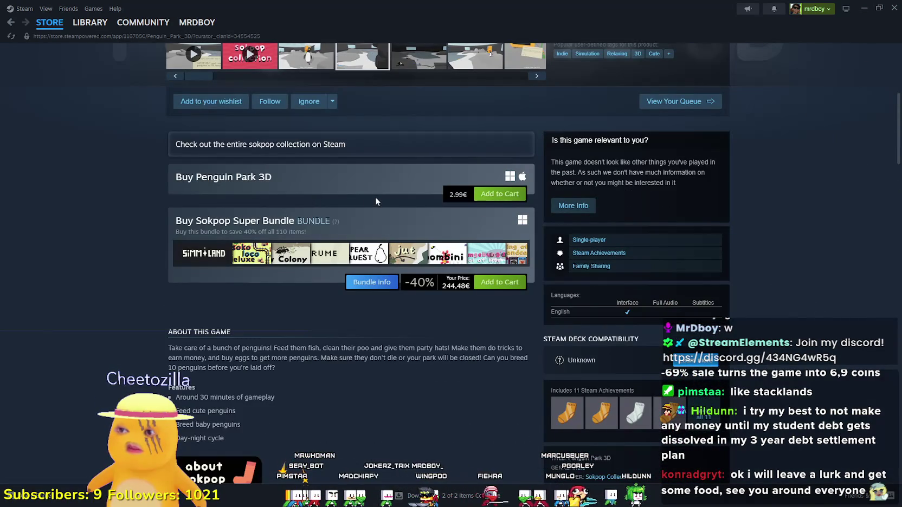
left_click_drag(218, 178, 275, 180)
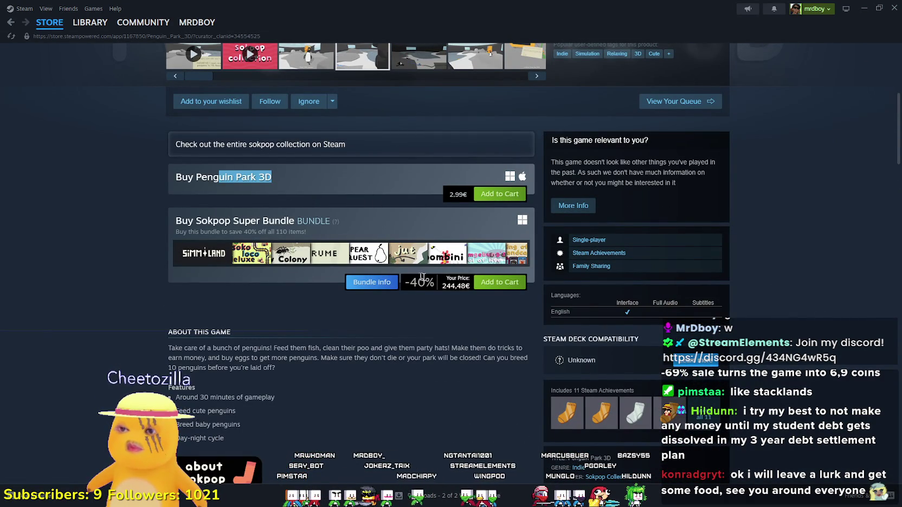
scroll(272, 299, "up", 5)
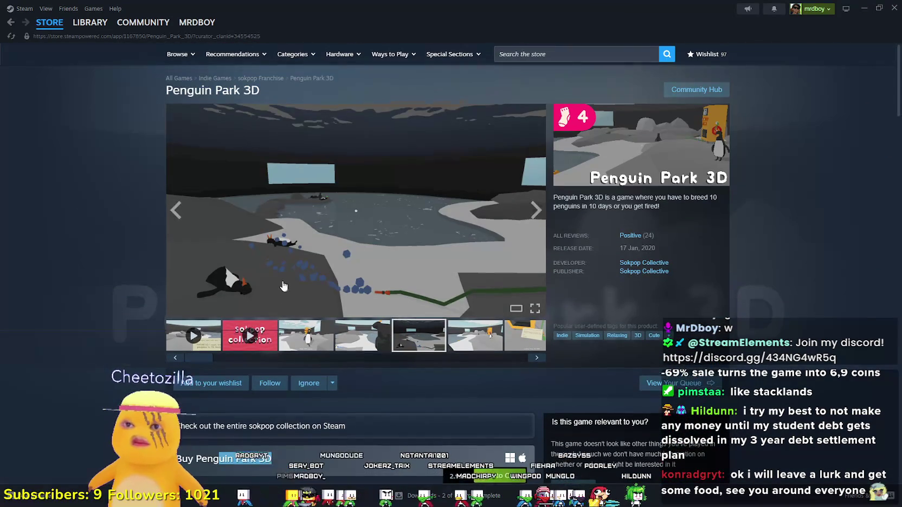
scroll(272, 299, "down", 9)
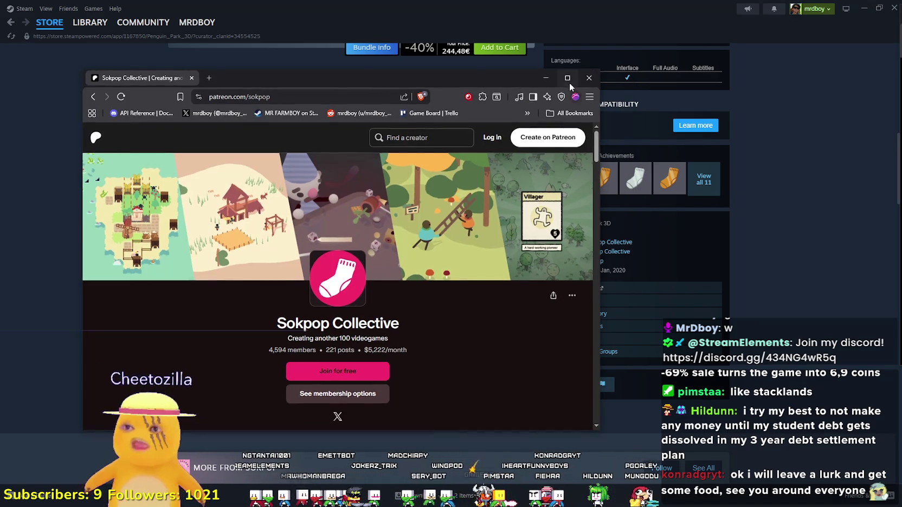
- Open Sokpop Collective's Patreon in Brave, scroll its recent posts, then restore the window size
double_click(567, 75)
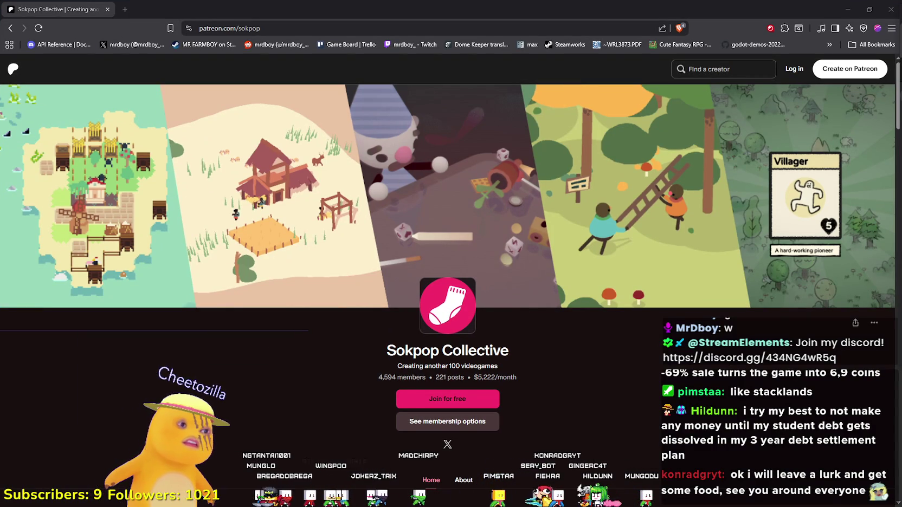
scroll(615, 414, "down", 6)
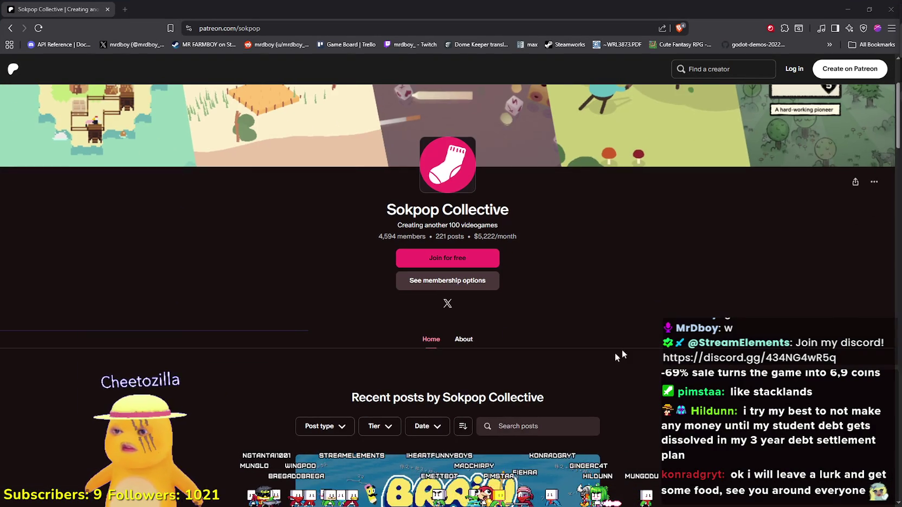
scroll(724, 330, "down", 3)
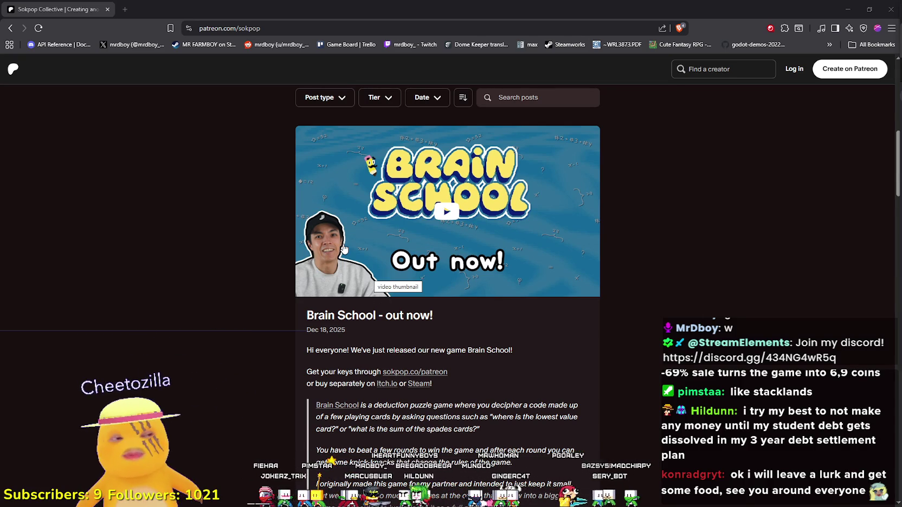
scroll(337, 248, "down", 1)
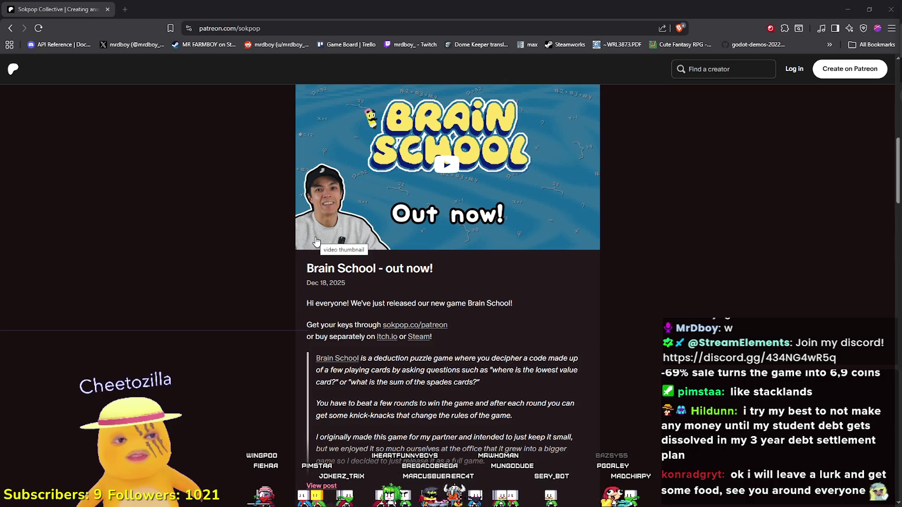
scroll(316, 242, "down", 2)
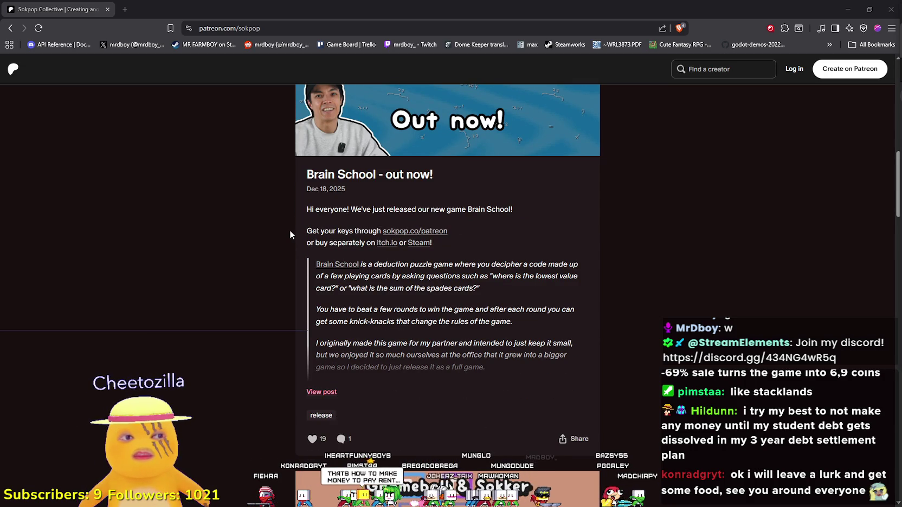
scroll(279, 191, "down", 13)
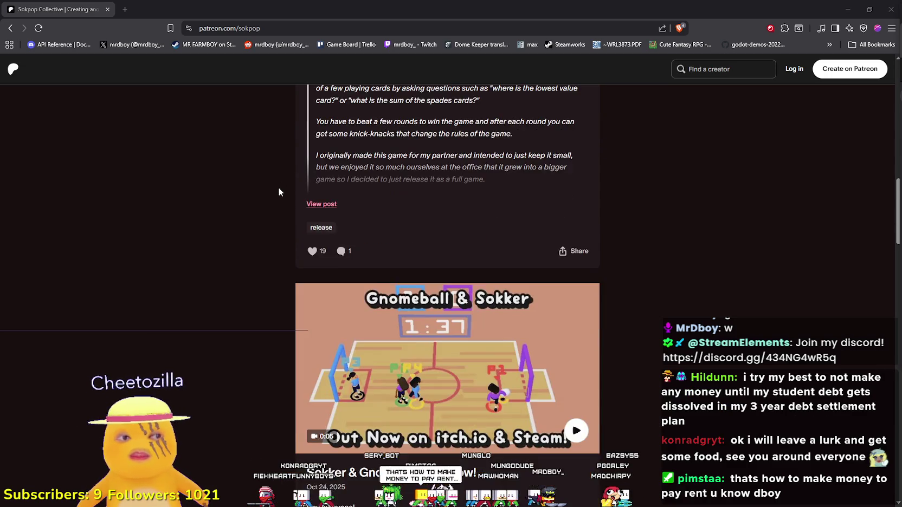
scroll(279, 192, "down", 13)
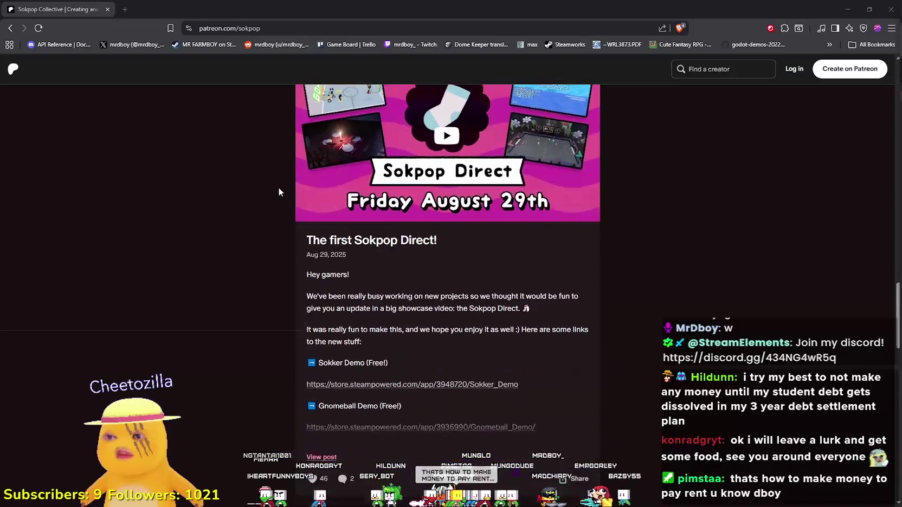
scroll(472, 330, "up", 20)
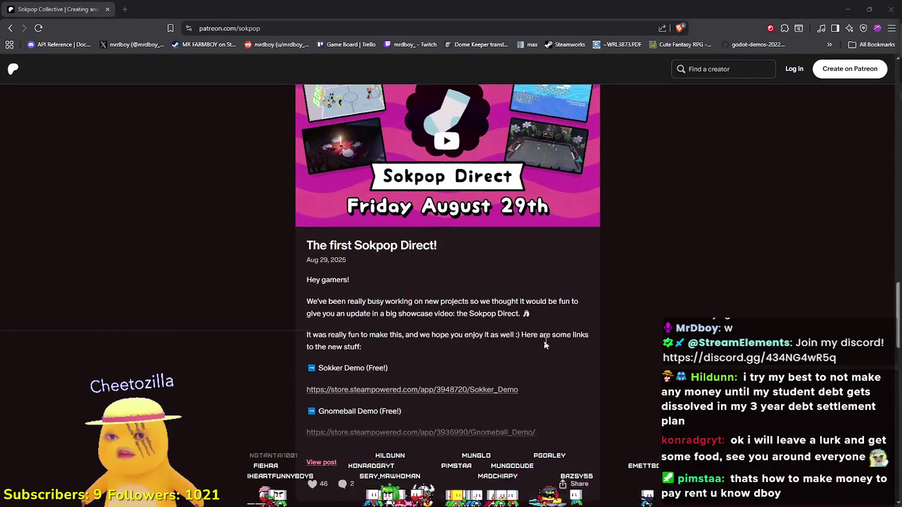
scroll(571, 280, "up", 10)
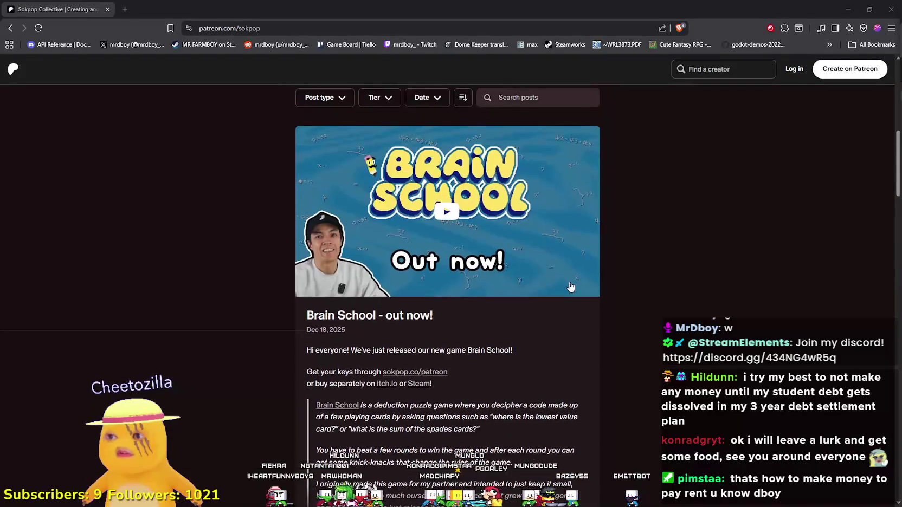
key("super+Down")
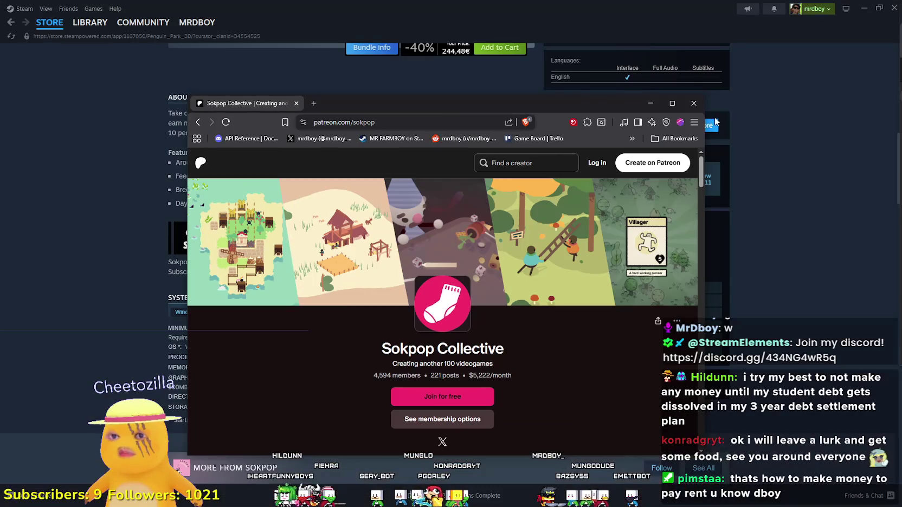
- Close the browser and open the Sokpop Collective developer page in Steam
left_click(693, 103)
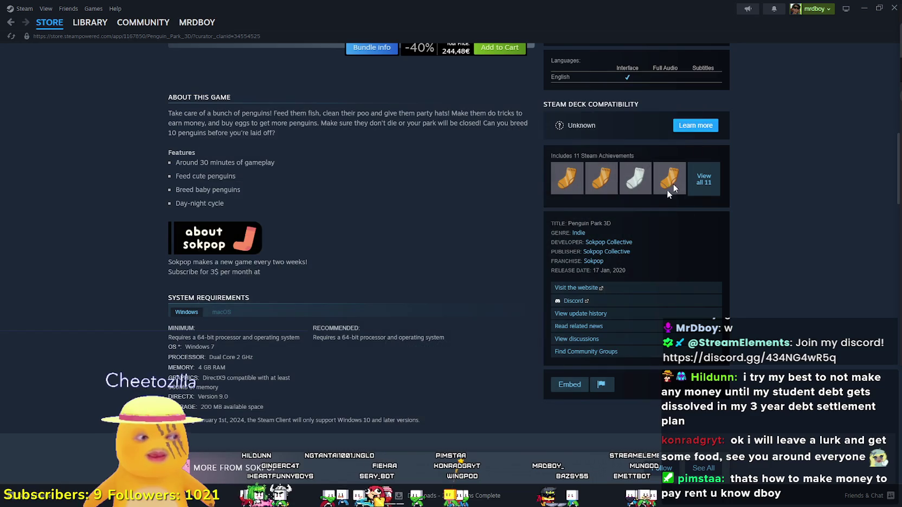
scroll(400, 347, "up", 8)
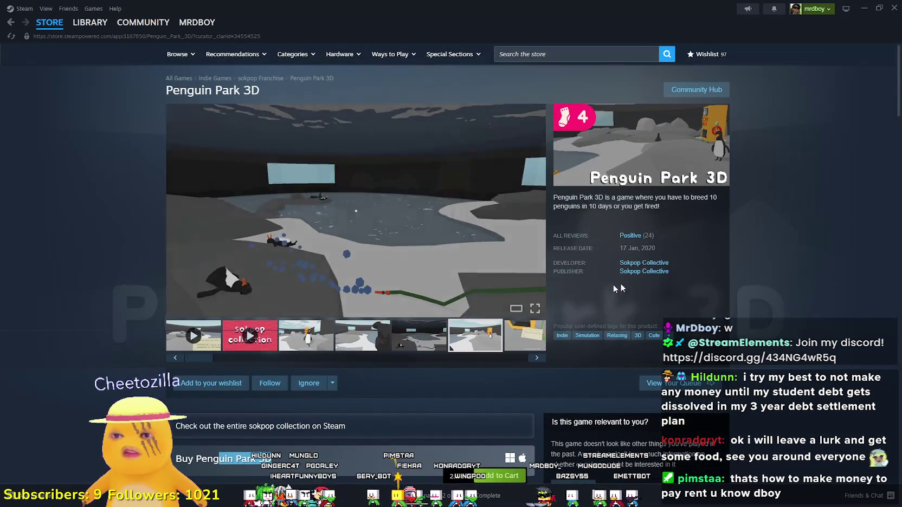
left_click(644, 262)
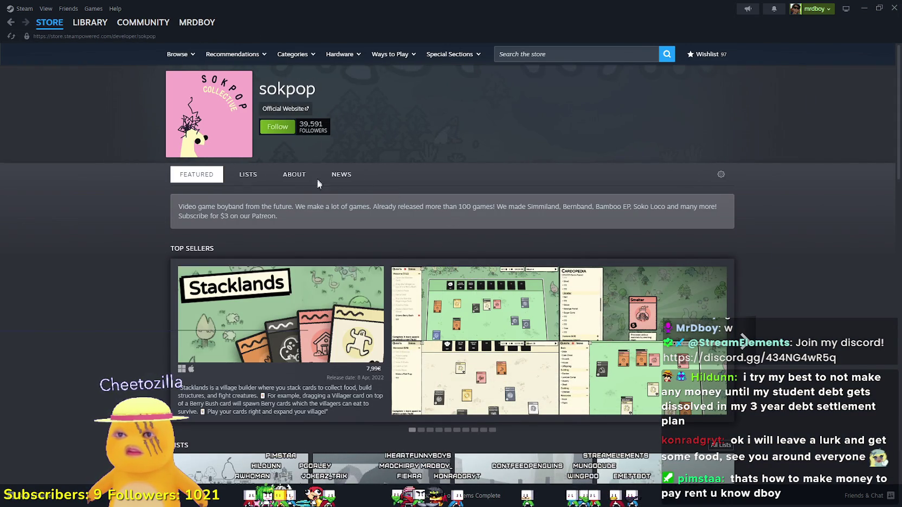
mouse_move(180, 204)
left_mouse_down()
mouse_move(324, 231)
mouse_move(159, 205)
left_mouse_up()
left_click(314, 219)
- Scroll through sokpop's full game catalogue to the footer, then minimize Steam
scroll(134, 338, "down", 3)
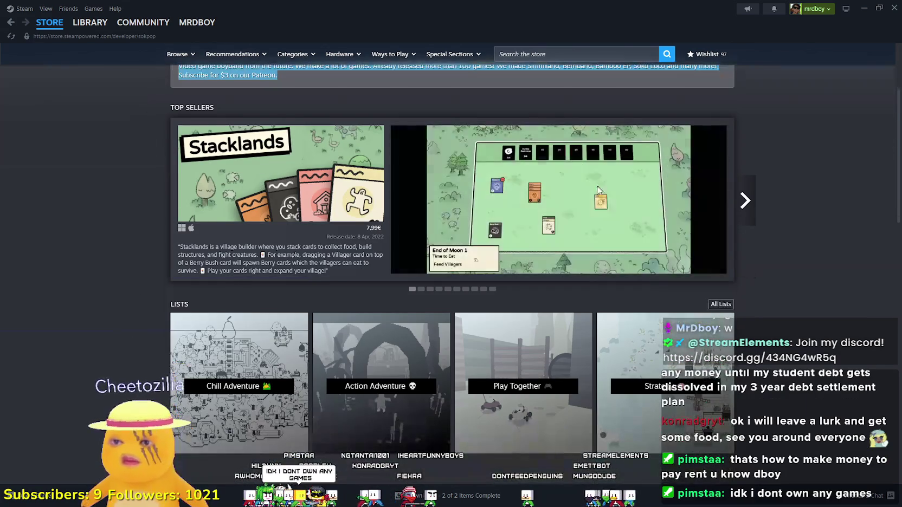
scroll(529, 348, "down", 3)
scroll(528, 347, "down", 6)
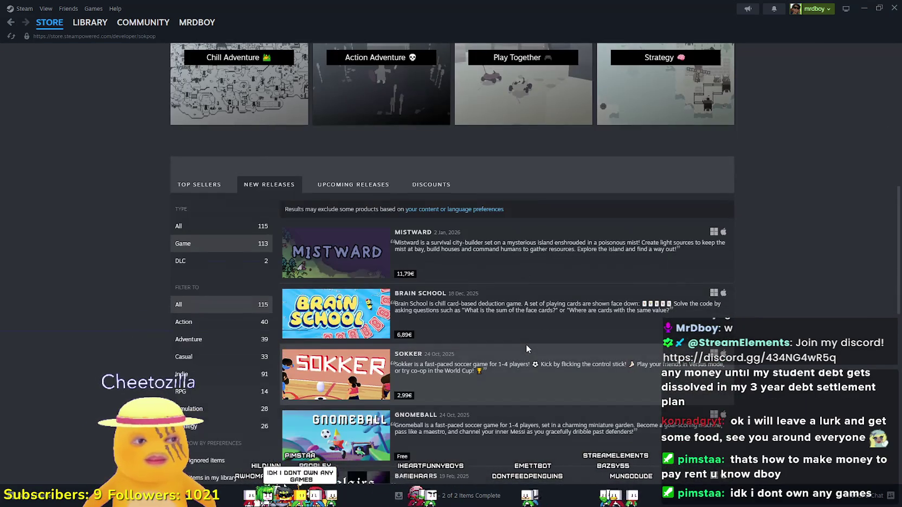
scroll(424, 245, "down", 7)
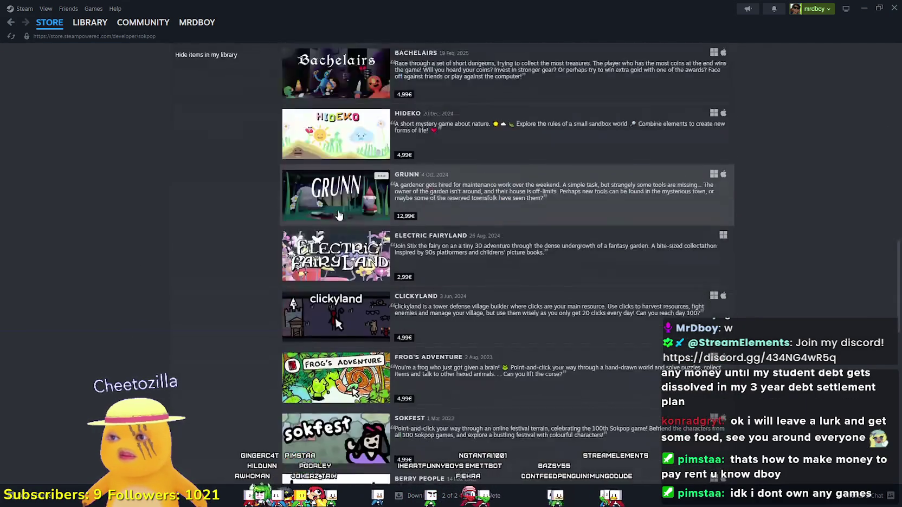
mouse_move(328, 172)
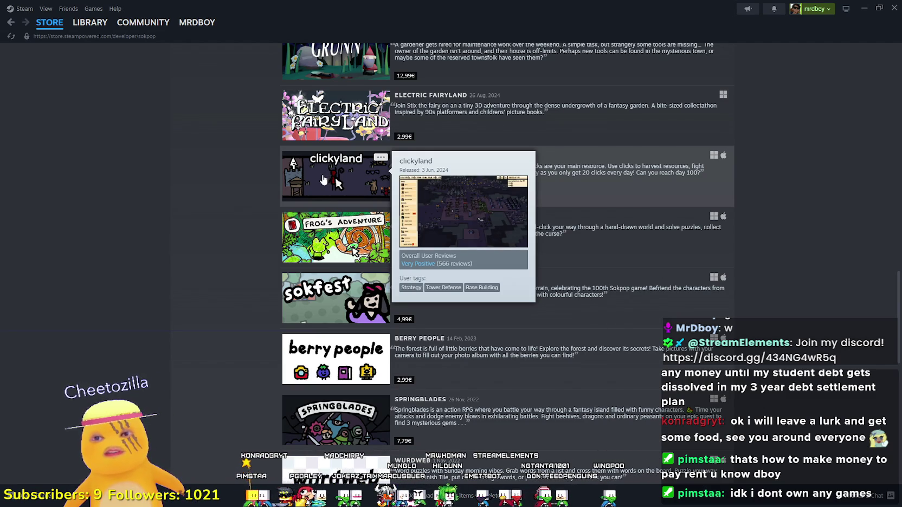
scroll(323, 178, "down", 4)
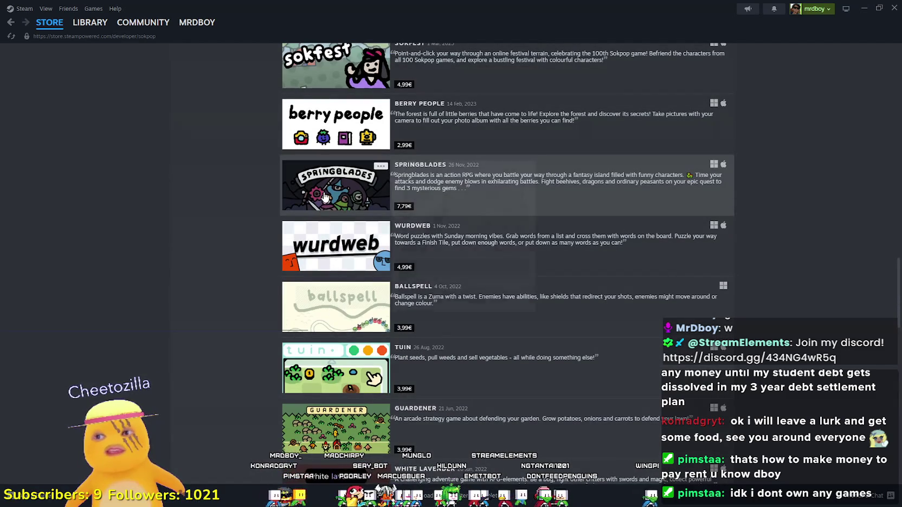
mouse_move(325, 196)
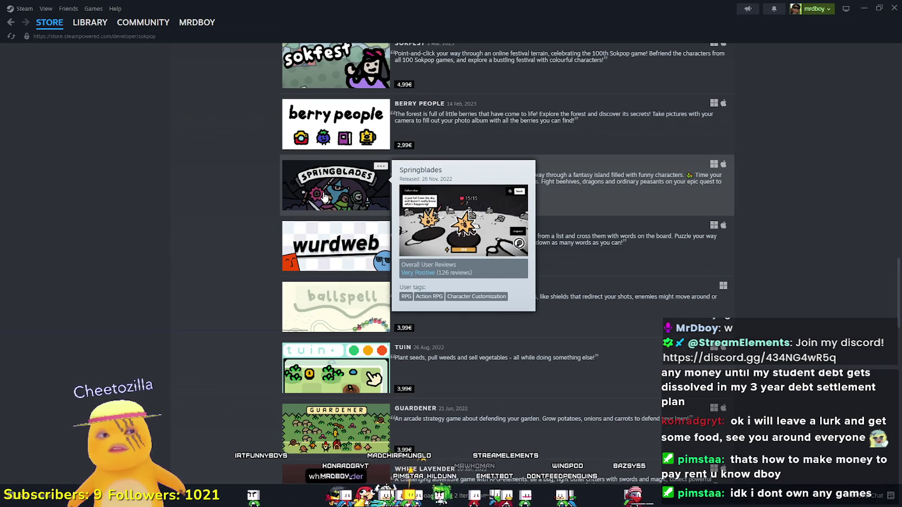
scroll(325, 196, "down", 14)
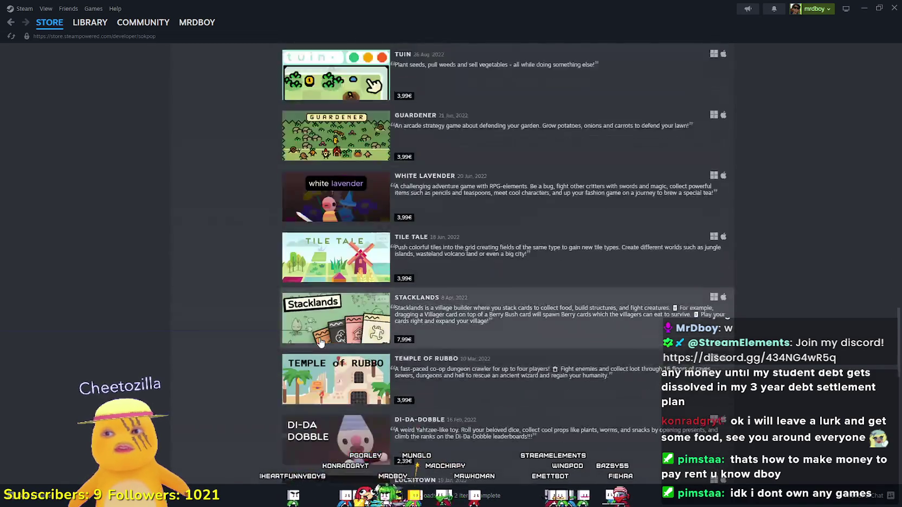
scroll(317, 338, "down", 3)
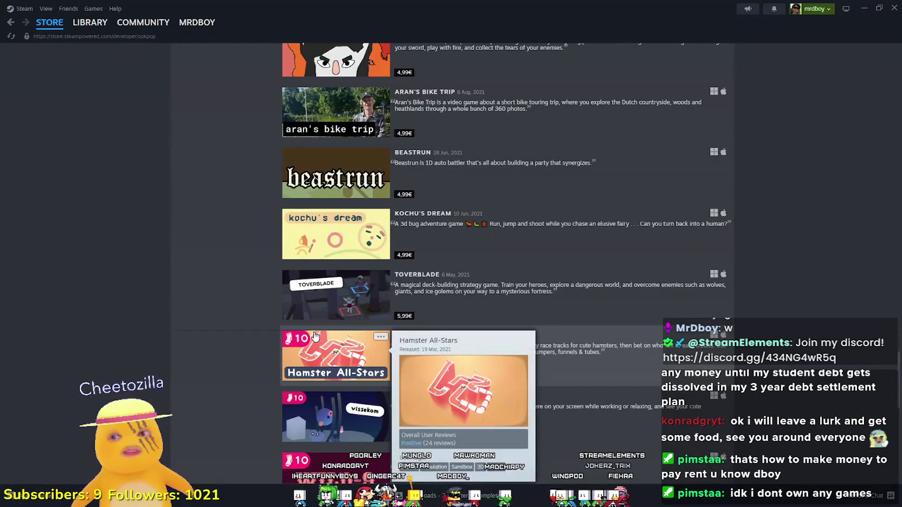
scroll(312, 332, "down", 2)
scroll(319, 336, "down", 15)
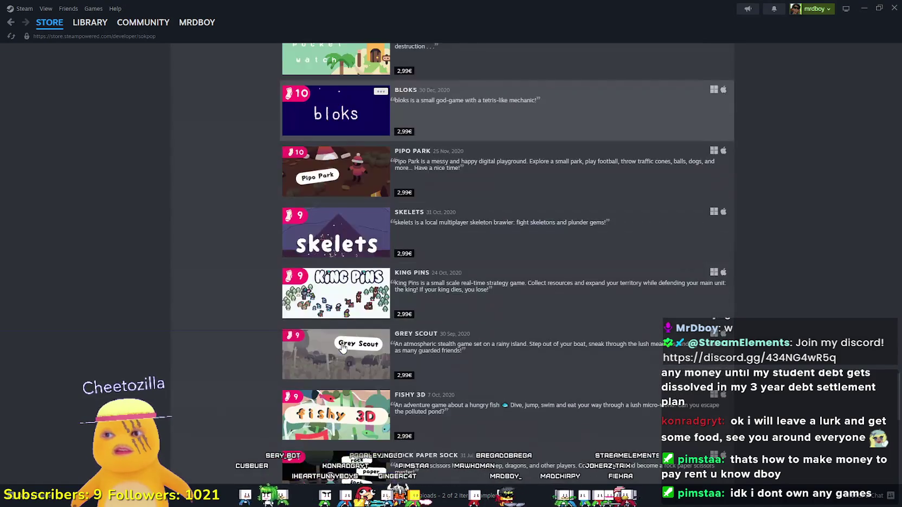
scroll(341, 348, "down", 5)
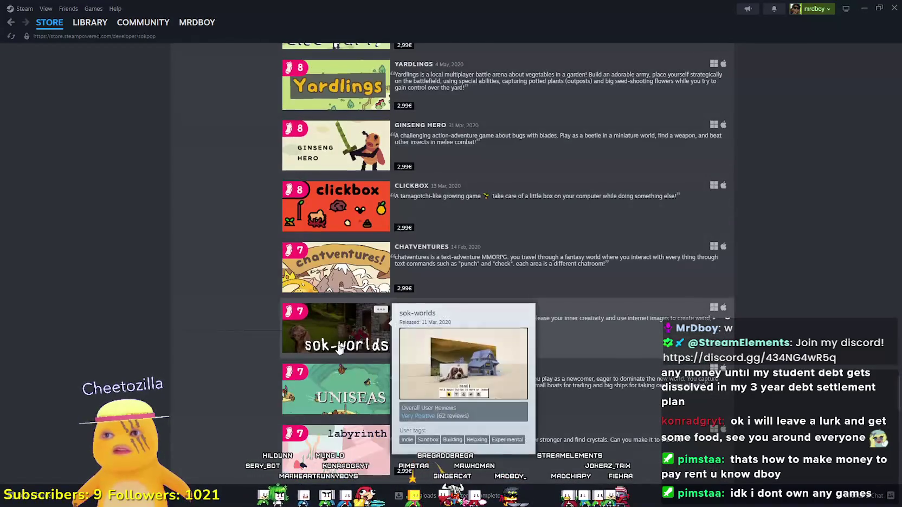
scroll(339, 350, "down", 10)
scroll(337, 350, "down", 20)
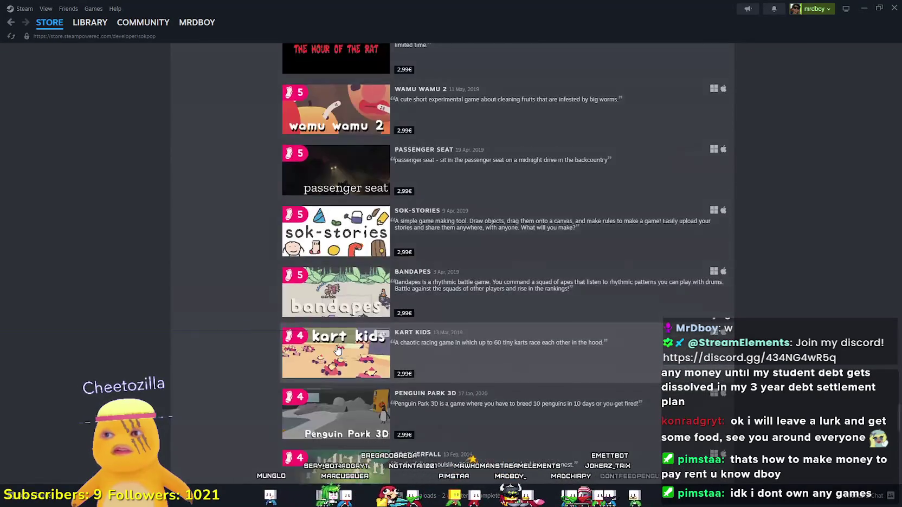
scroll(337, 350, "down", 20)
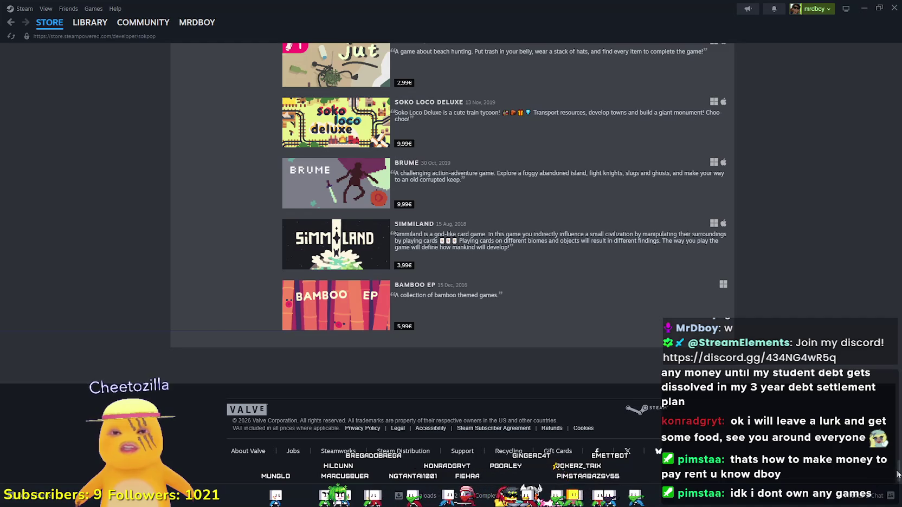
scroll(896, 475, "up", 20)
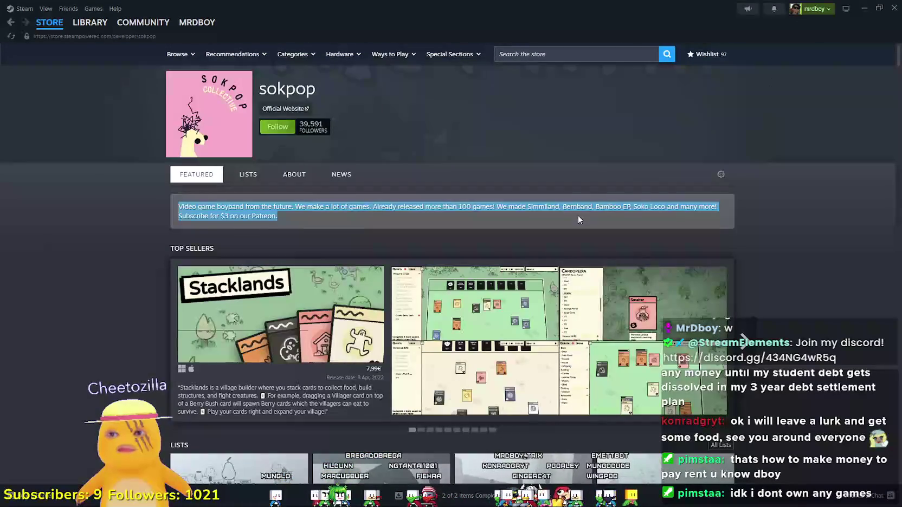
left_click(584, 166)
left_click(864, 9)
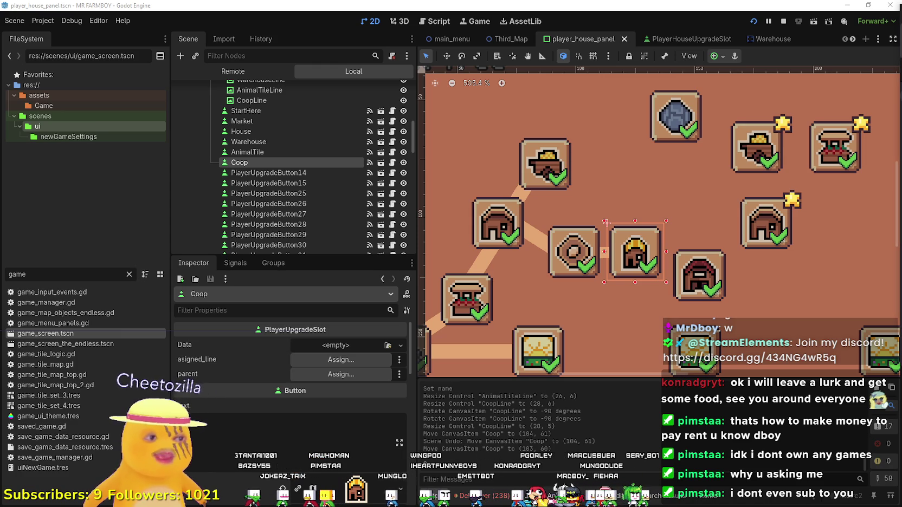
scroll(615, 217, "up", 3)
scroll(606, 210, "down", 3)
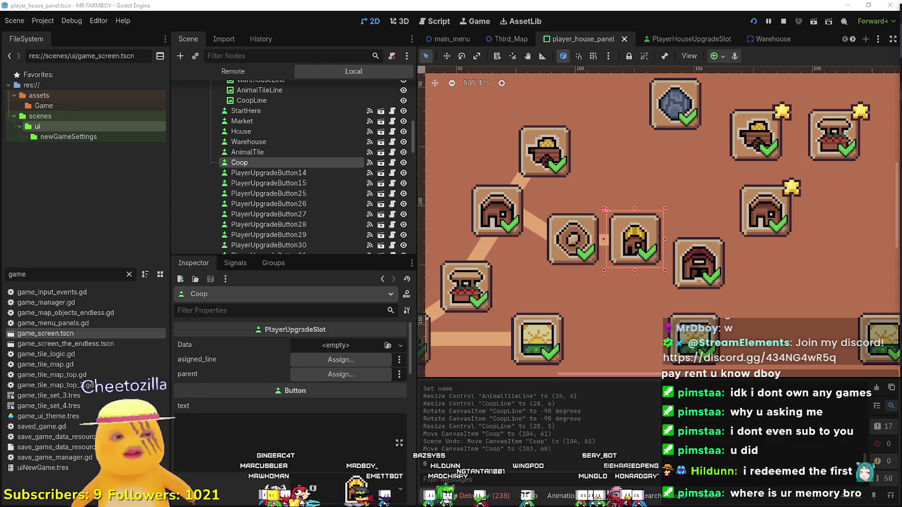
scroll(605, 209, "down", 2)
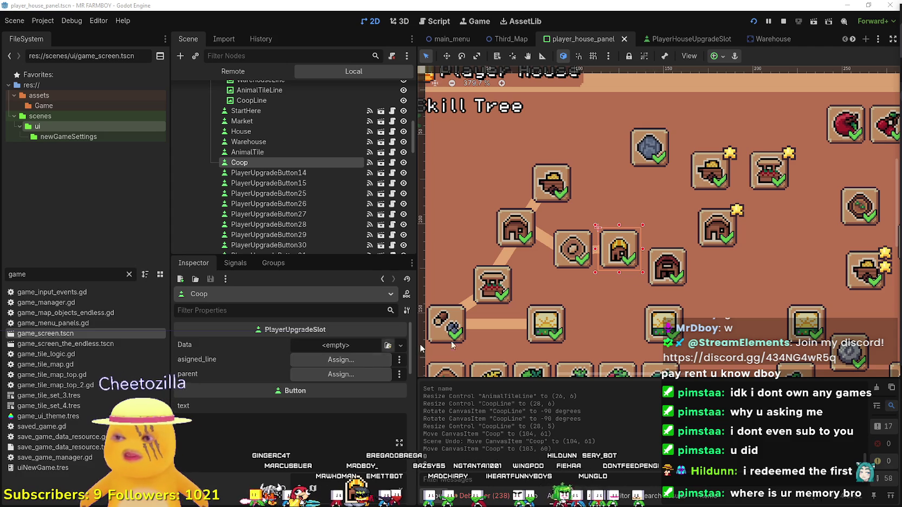
- Assign WarehouseLine as the Warehouse slot's asigned_line
left_click(584, 261)
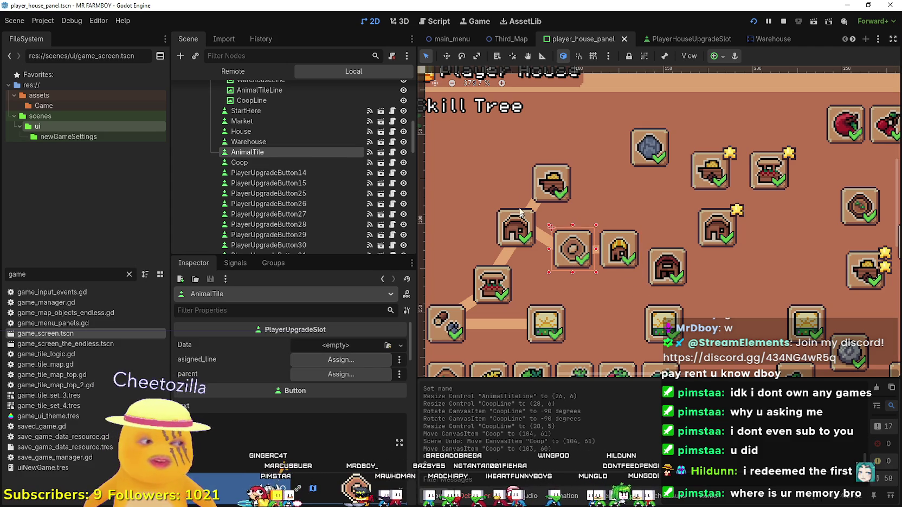
left_click(511, 235)
left_click(550, 184)
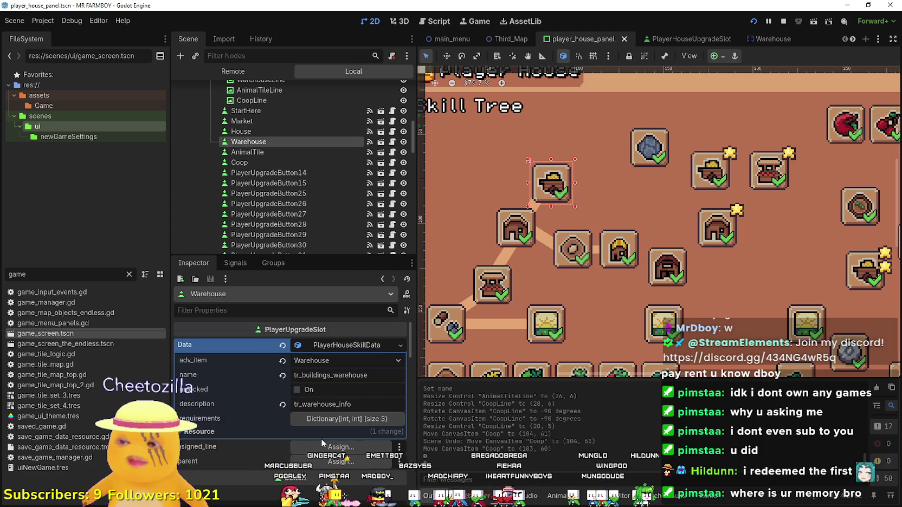
left_click(499, 242)
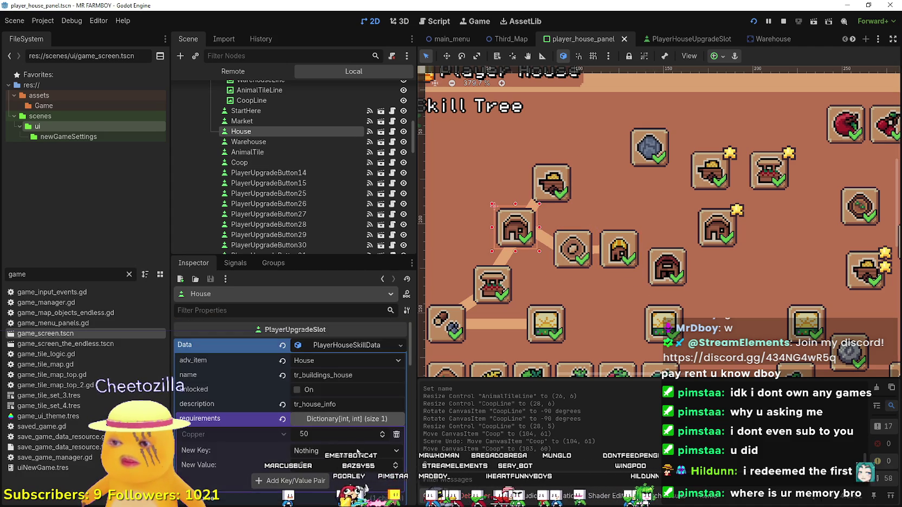
left_click(554, 186)
left_click(340, 380)
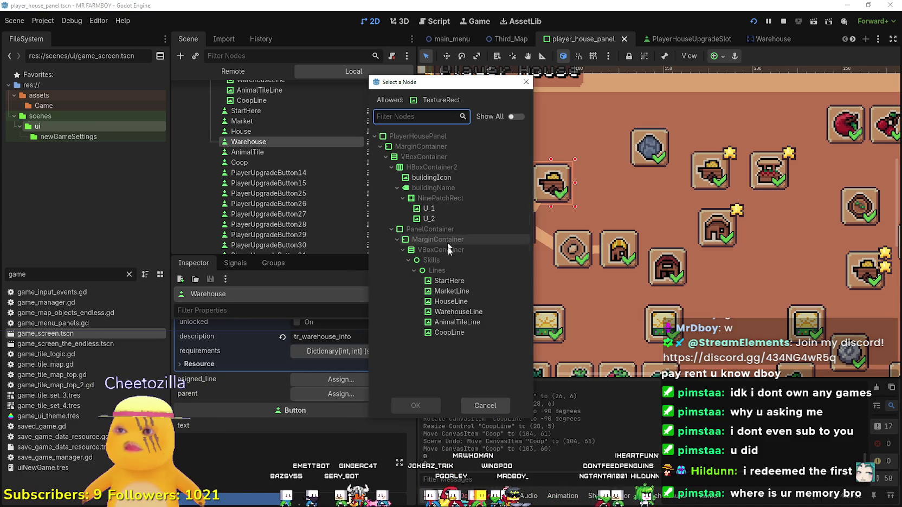
left_click(465, 312)
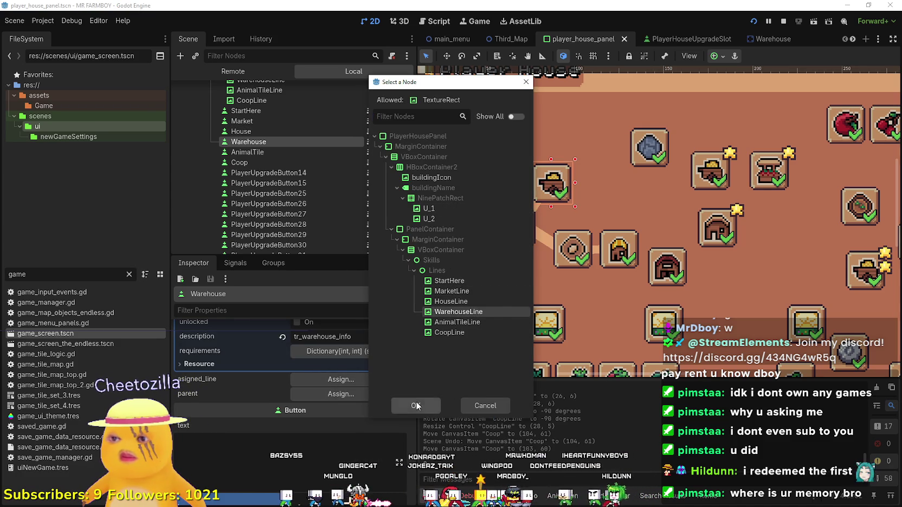
left_click(414, 404)
- Set House as the Warehouse slot's parent
left_click(345, 394)
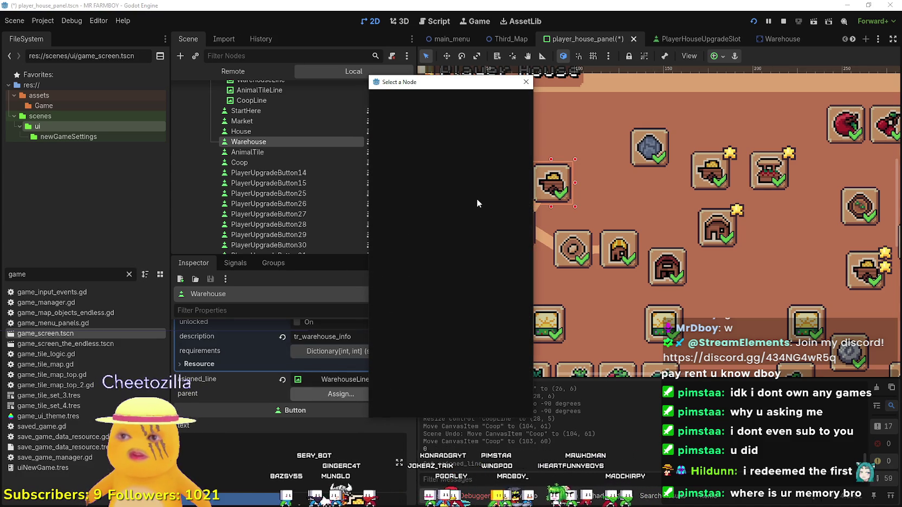
scroll(451, 247, "down", 3)
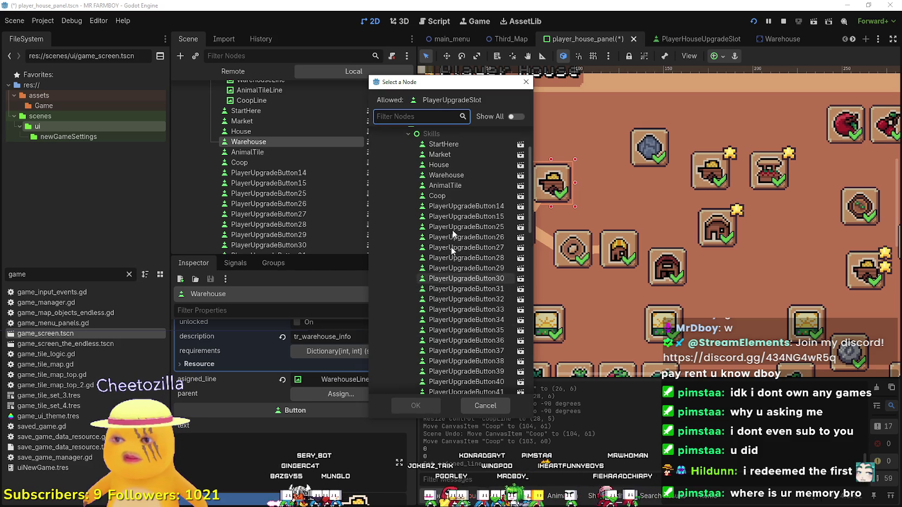
left_click(438, 165)
left_click_drag(484, 78, 352, 78)
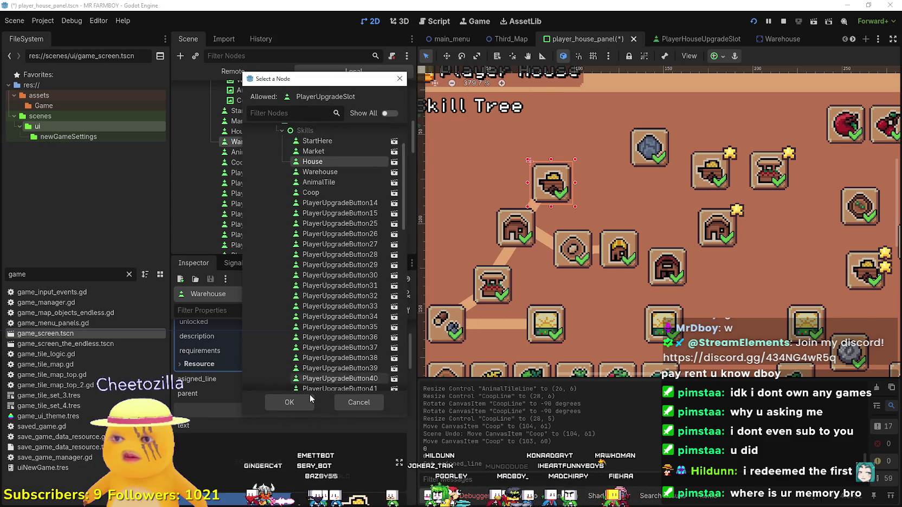
left_click(289, 402)
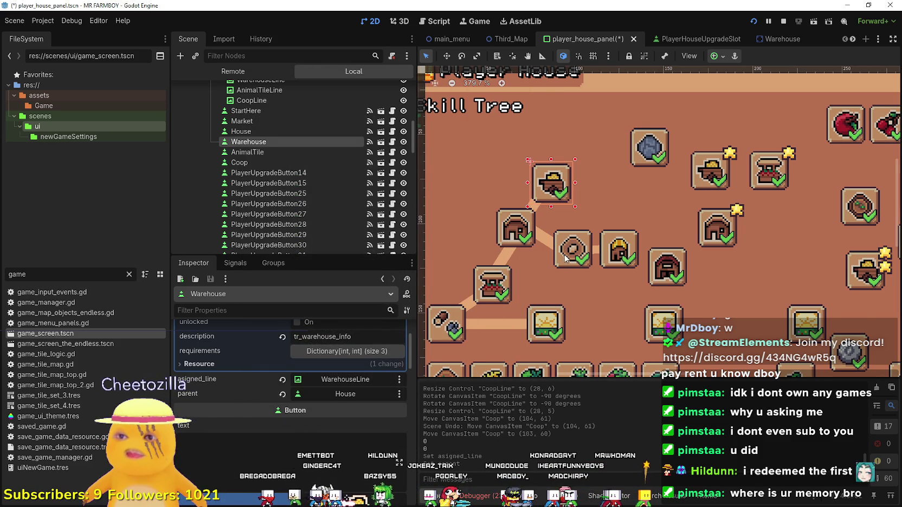
left_click(563, 256)
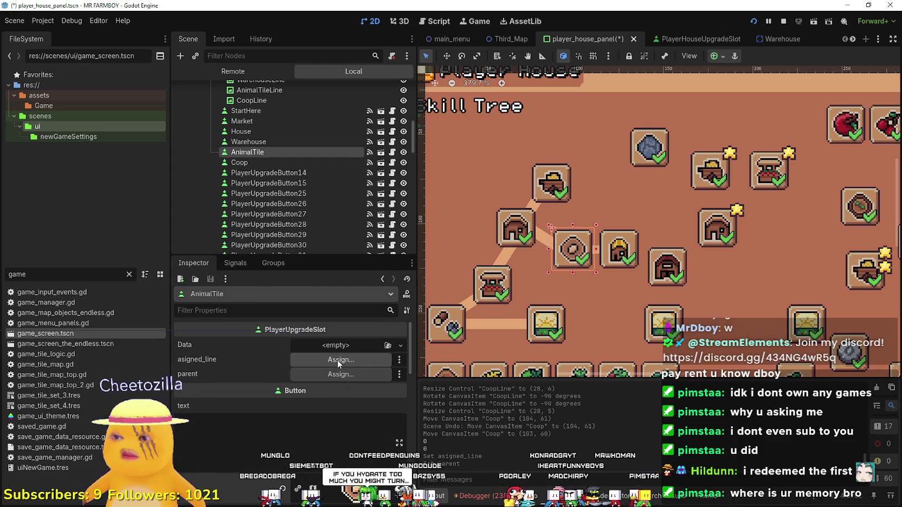
- Assign AnimalTileLine as the AnimalTile slot's asigned_line
scroll(351, 442, "down", 3)
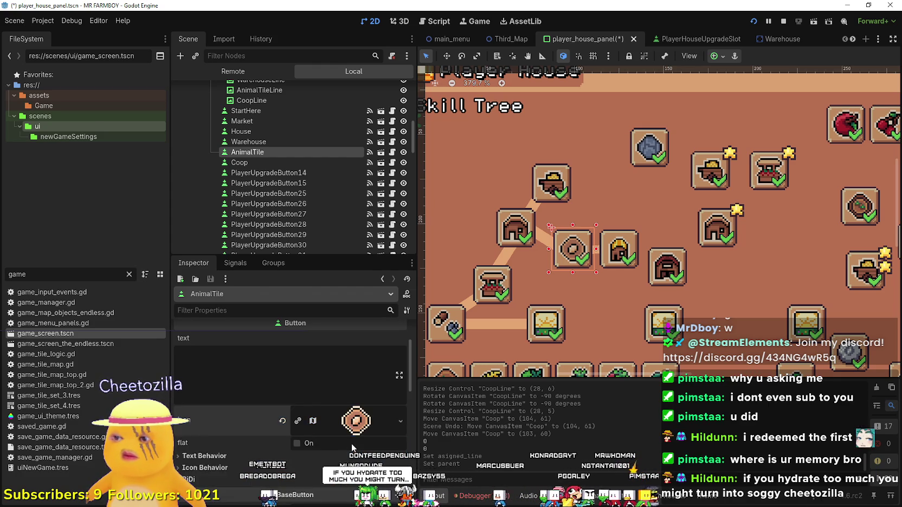
scroll(328, 352, "up", 2)
scroll(327, 343, "up", 1)
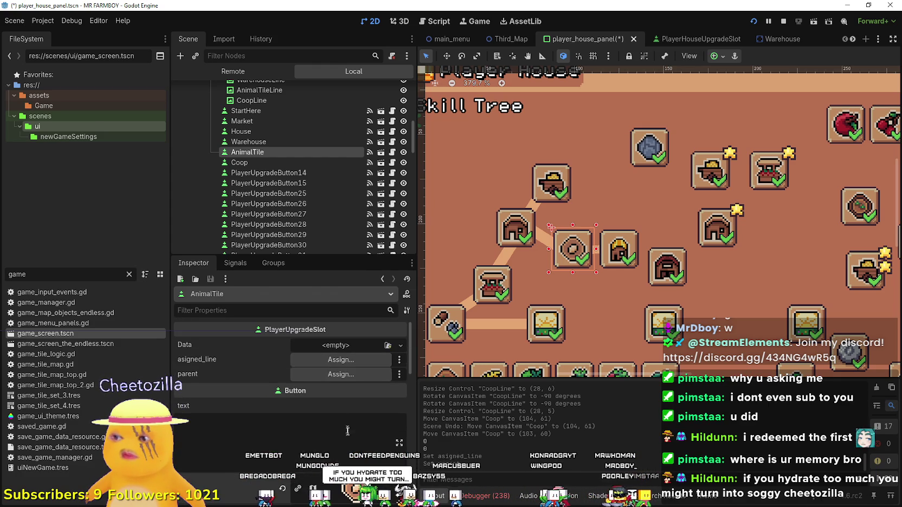
left_click(340, 359)
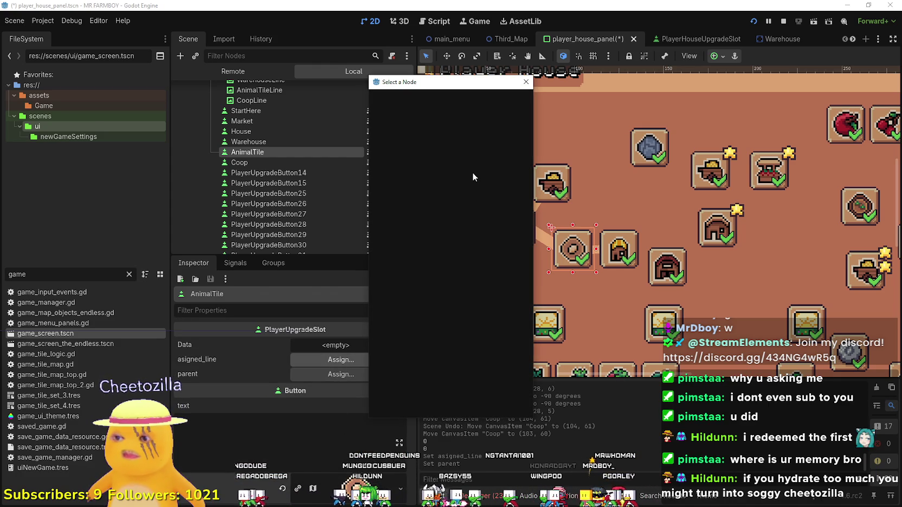
left_click(458, 322)
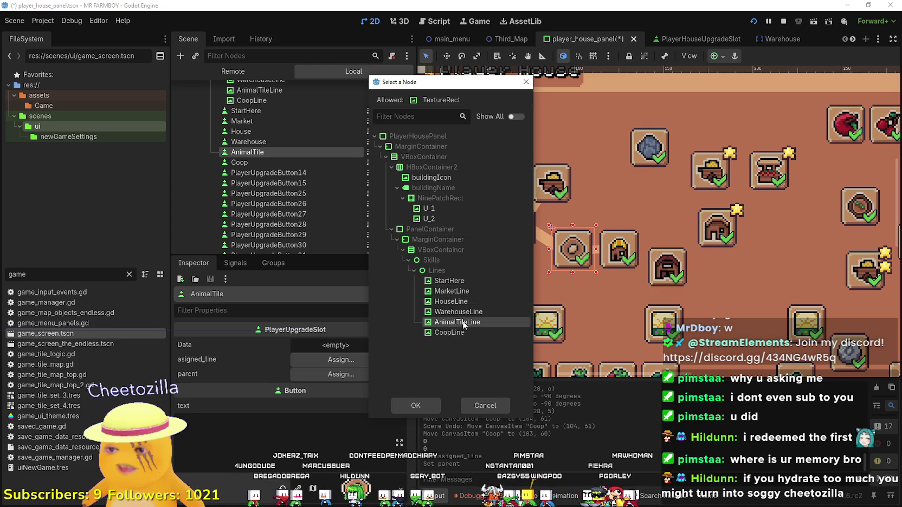
left_click(424, 409)
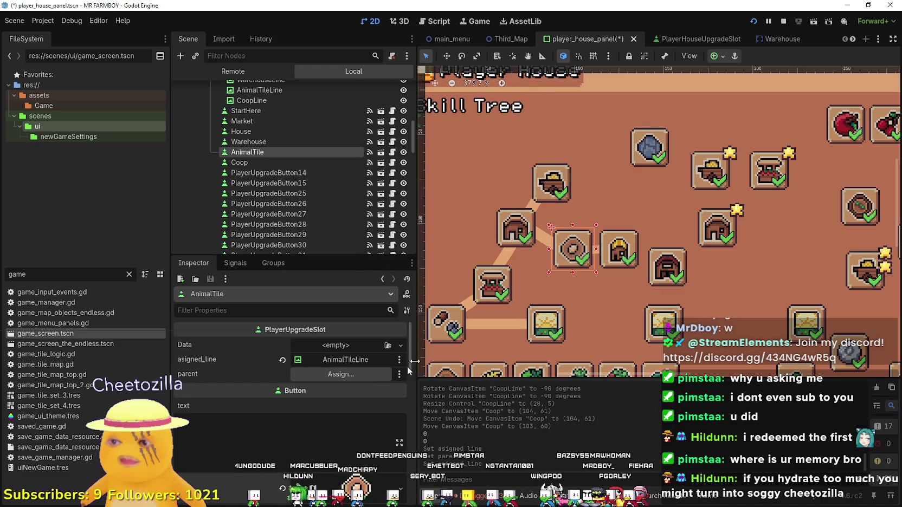
- Set House as the AnimalTile slot's parent
left_click(369, 374)
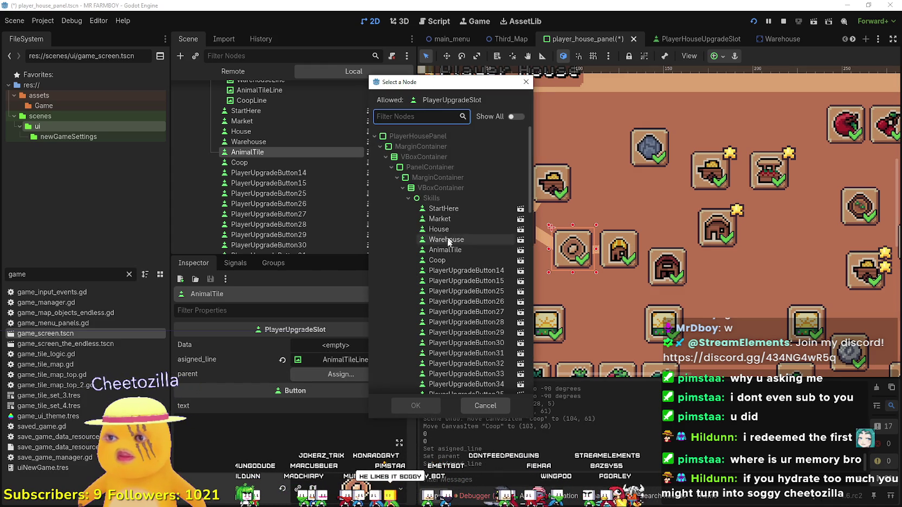
left_click(440, 229)
left_click(415, 406)
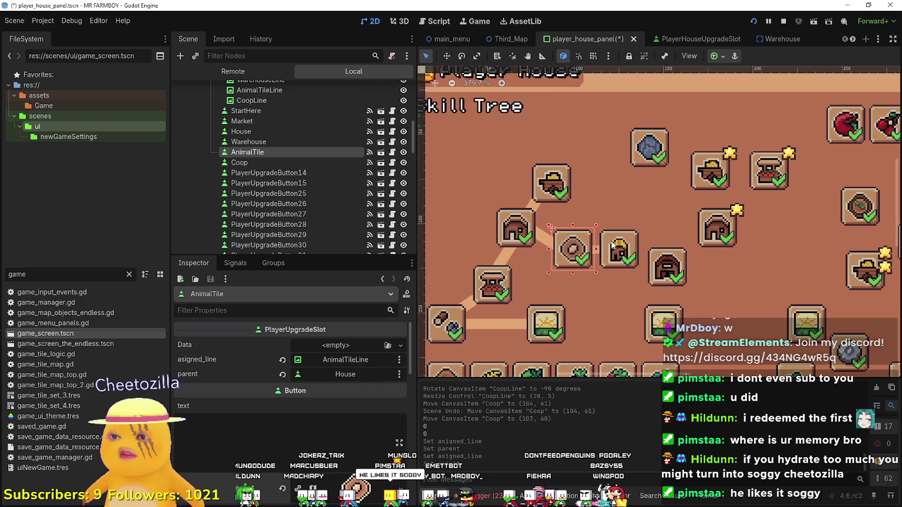
scroll(343, 398, "down", 5)
scroll(343, 398, "up", 5)
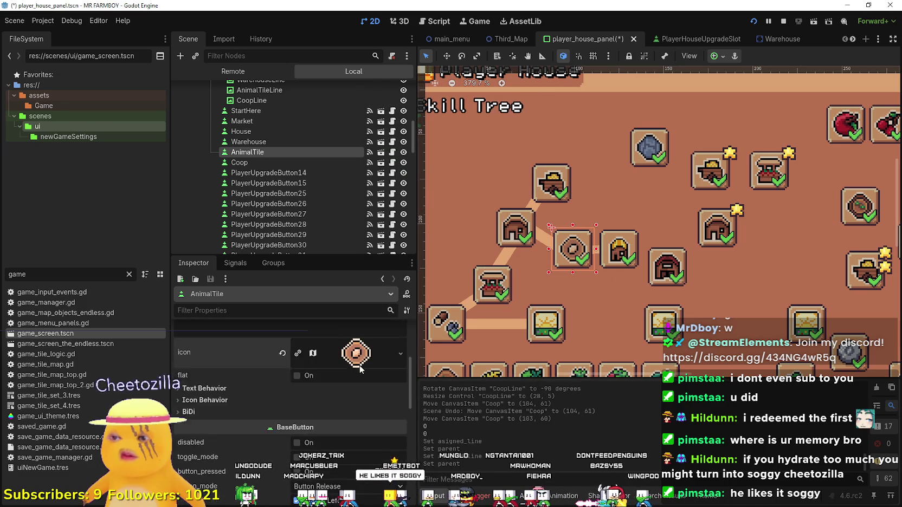
- Give AnimalTile a new PlayerHouseSkillData resource in its Data field
left_click(345, 347)
left_click(358, 373)
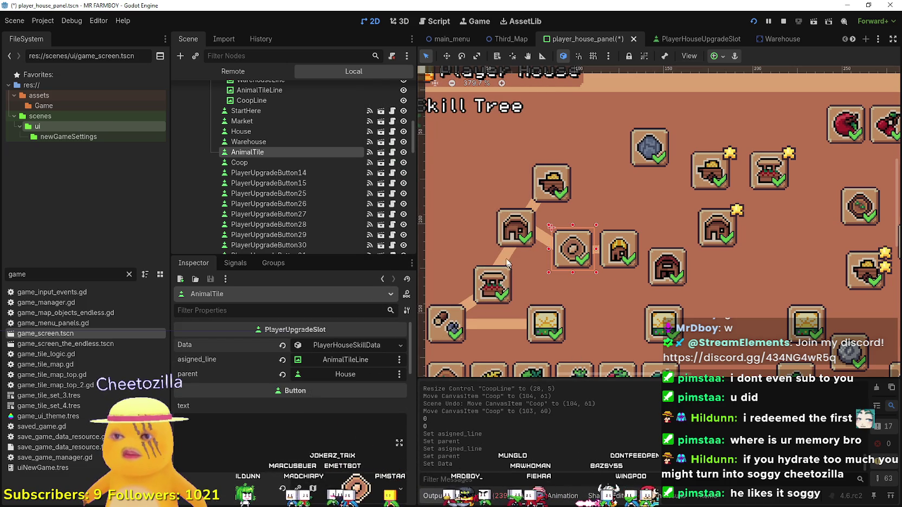
left_click(347, 345)
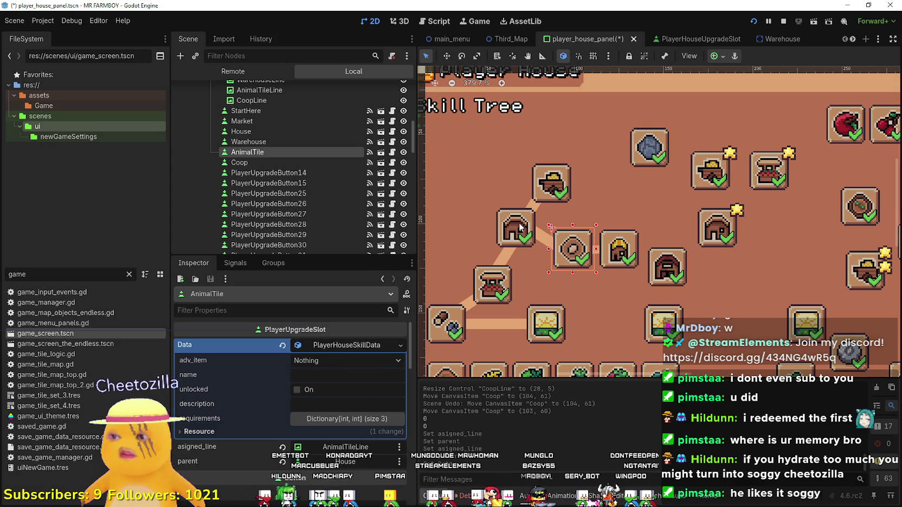
- Compare the House and Warehouse slot data, then save the scene
left_click(519, 223)
left_click(362, 373)
scroll(367, 355, "up", 2)
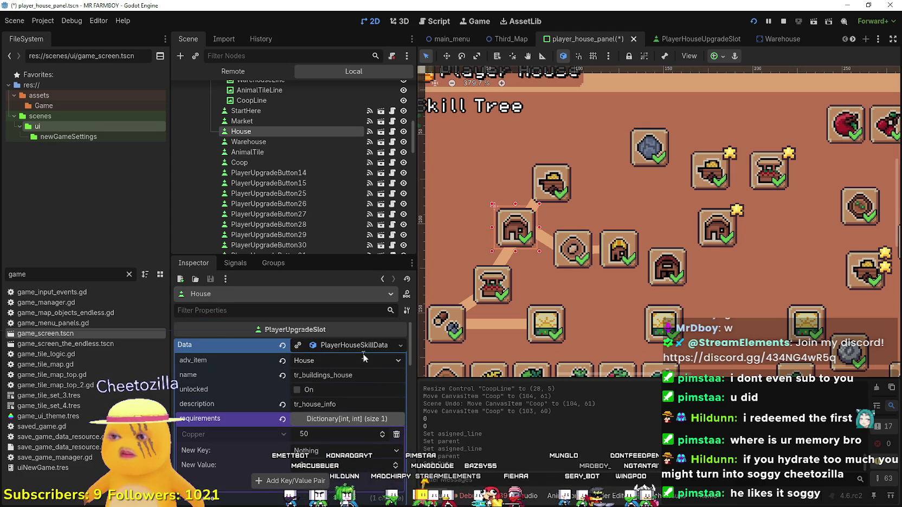
left_click(554, 184)
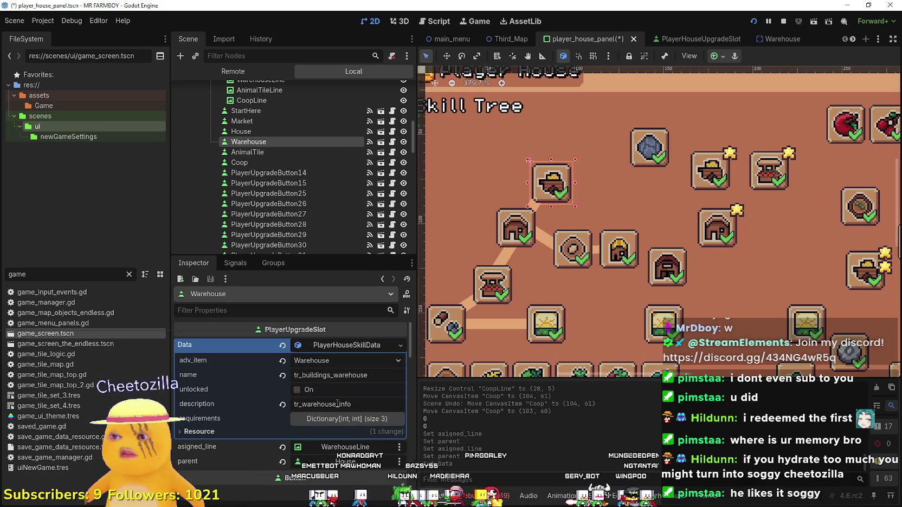
left_click(345, 374)
key("ctrl+s")
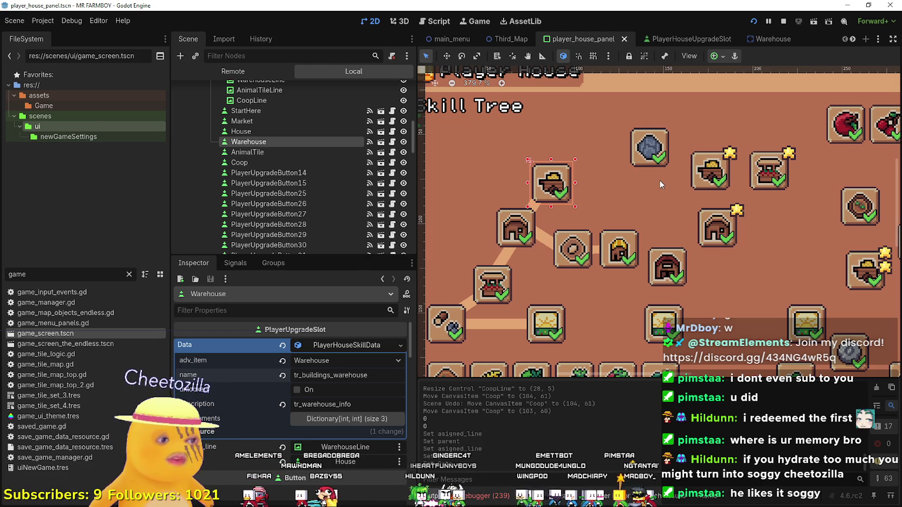
- Switch to the game_screen scene and close its tab
scroll(668, 130, "up", 1)
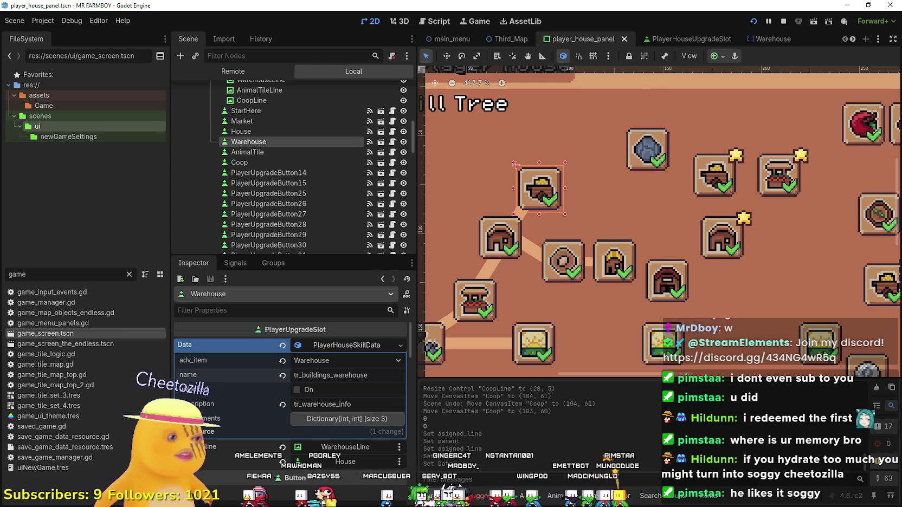
scroll(573, 234, "up", 1)
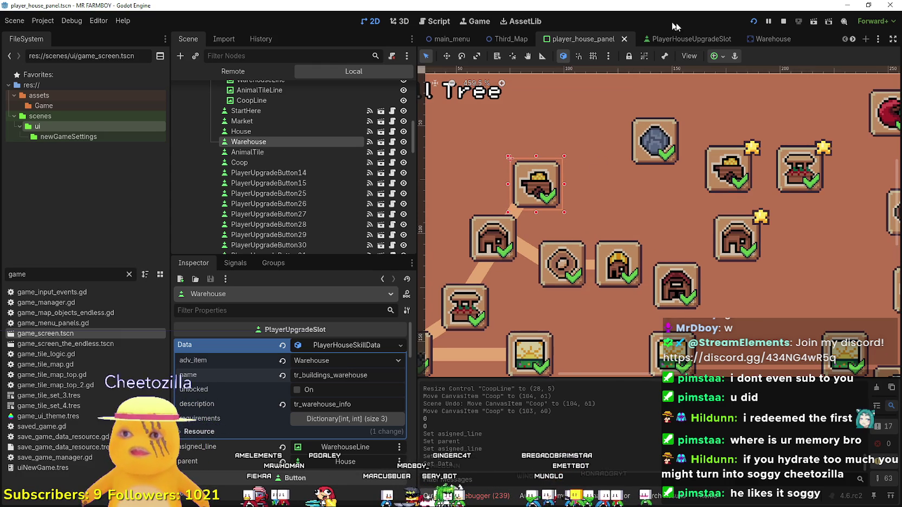
scroll(853, 39, "down", 4)
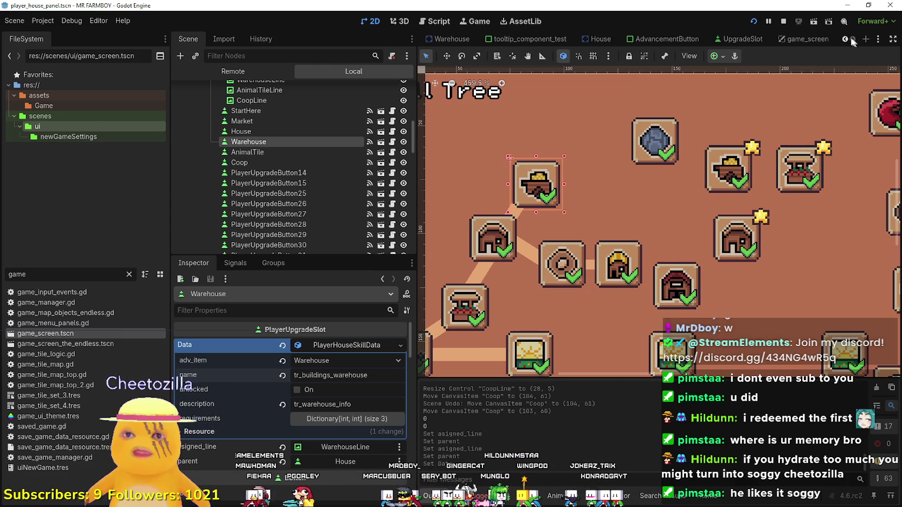
mouse_move(814, 45)
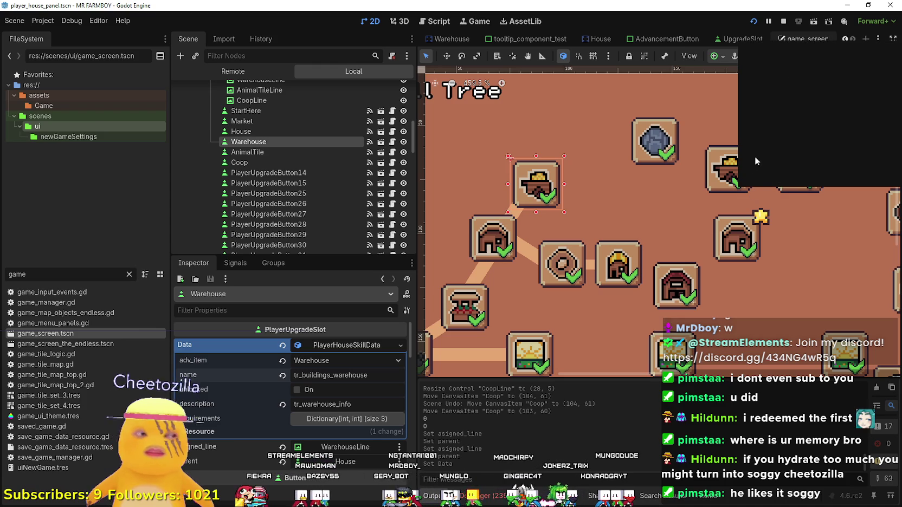
left_click(791, 39)
right_click(765, 35)
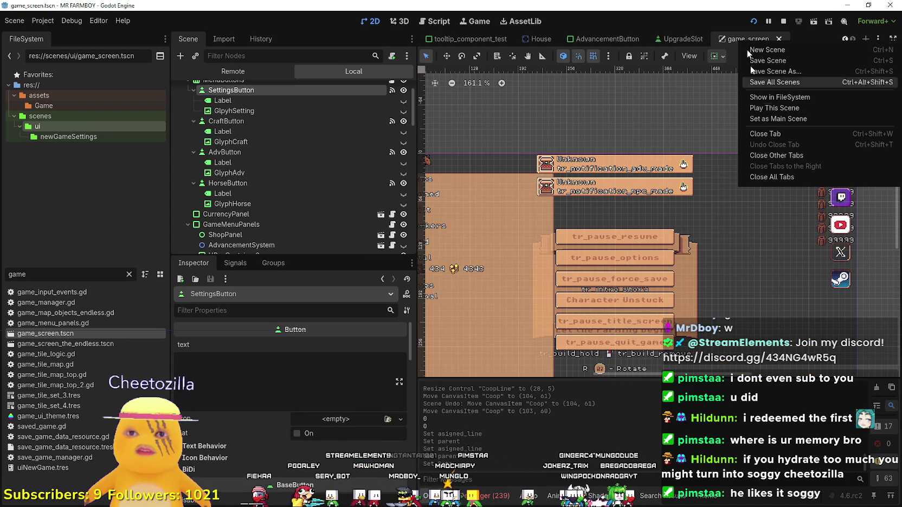
left_click(735, 41)
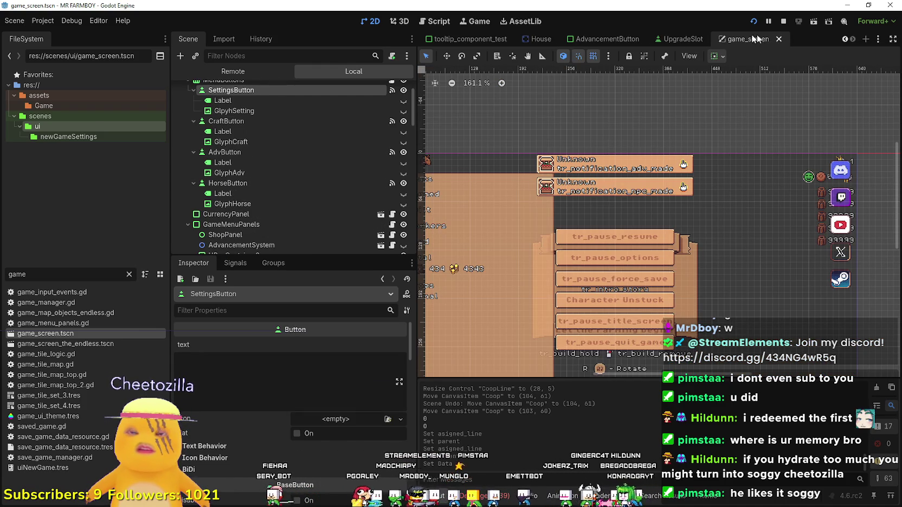
left_click(779, 39)
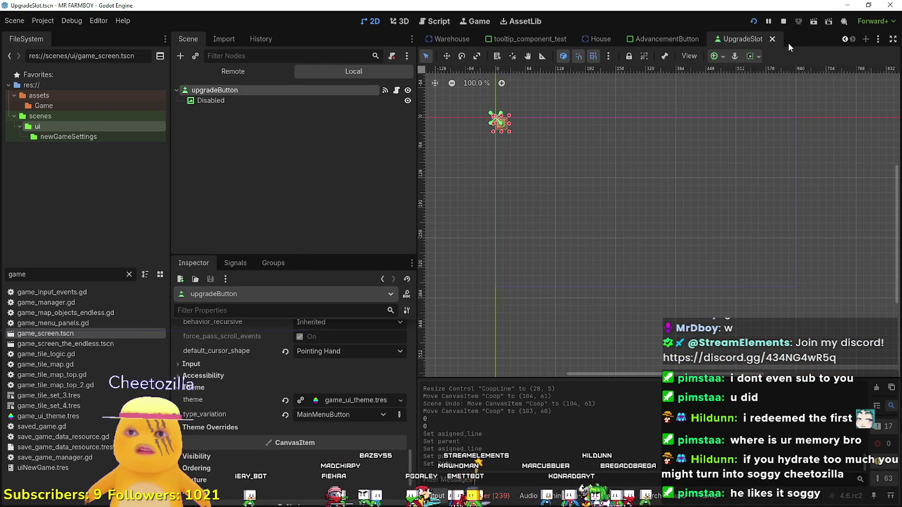
- Close the UpgradeSlot, AdvancementButton, House and Warehouse scene tabs
left_click(775, 39)
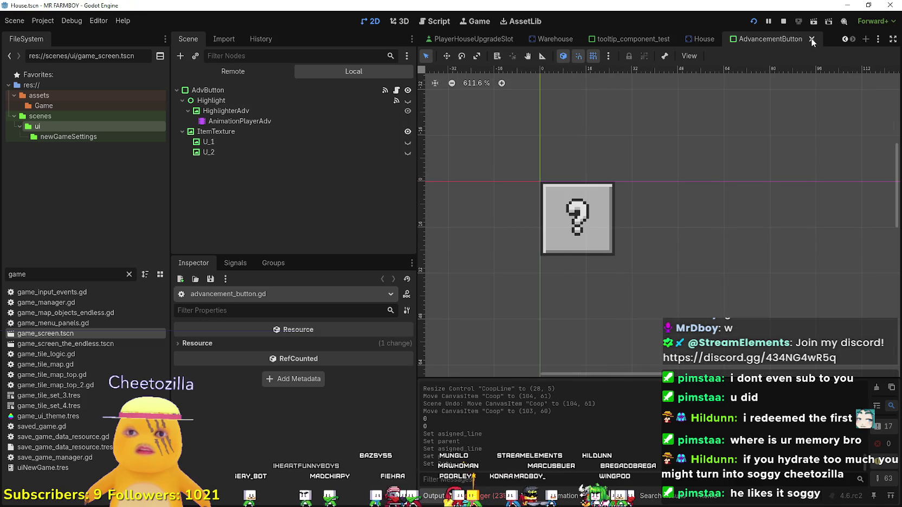
left_click(811, 40)
left_click(809, 40)
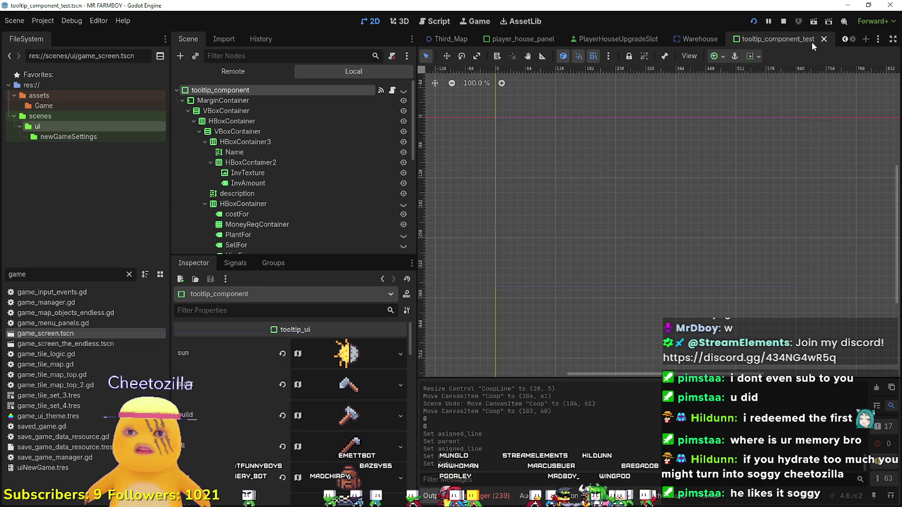
left_click(687, 41)
left_click(727, 39)
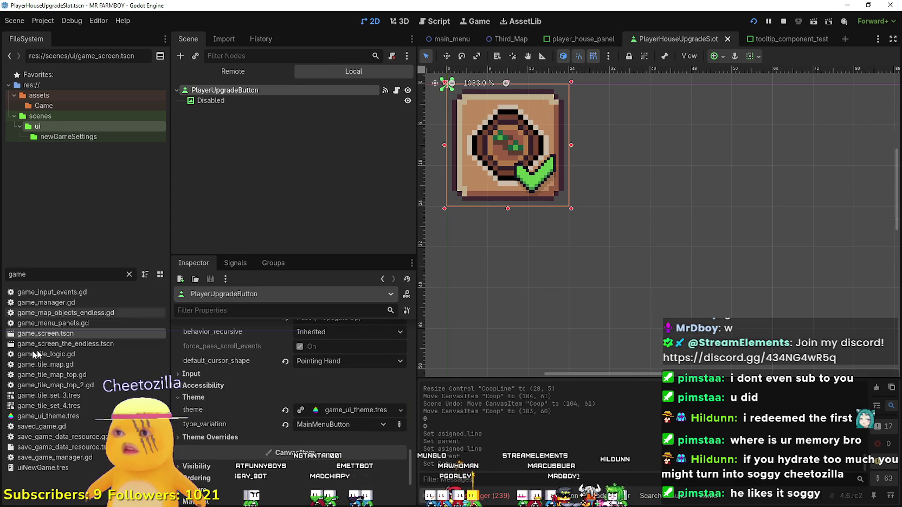
left_click(37, 275)
- Filter files for 'advancem', open AdvancementSystem.tscn, and inspect MarketToggleAdvButton
key("BackSpace")
key("BackSpace")
key("BackSpace")
type("advancem")
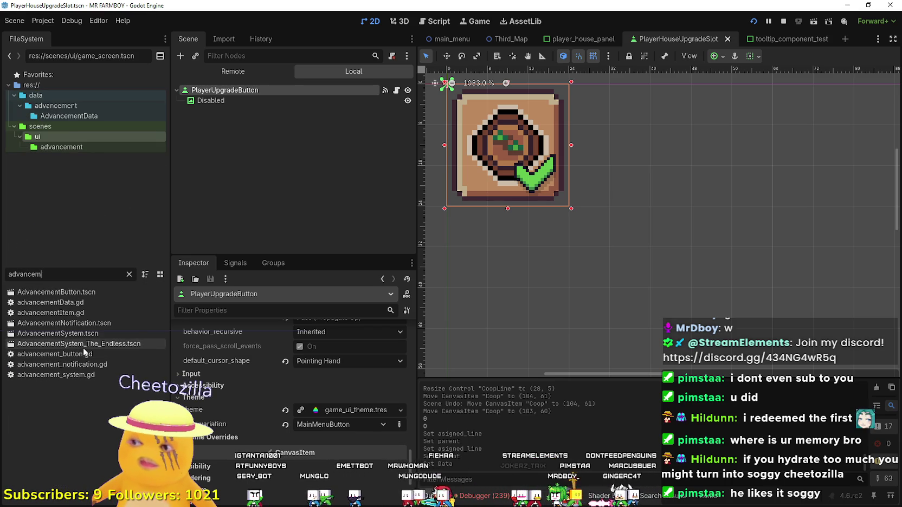
double_click(85, 336)
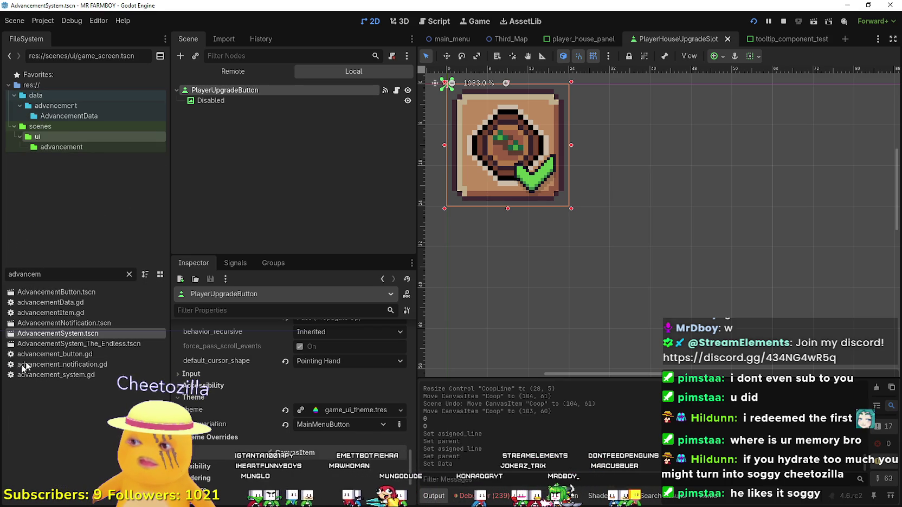
scroll(765, 196, "up", 1)
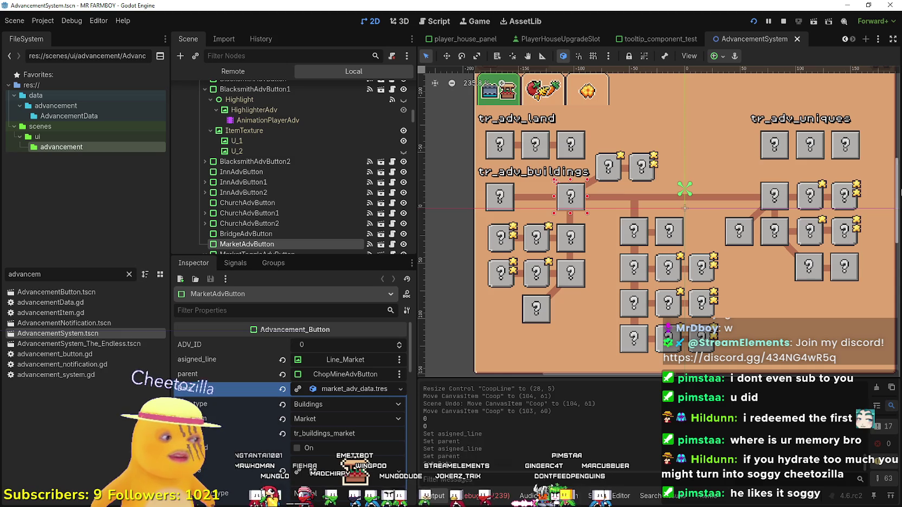
scroll(767, 199, "up", 1)
scroll(598, 220, "up", 1)
scroll(598, 220, "down", 1)
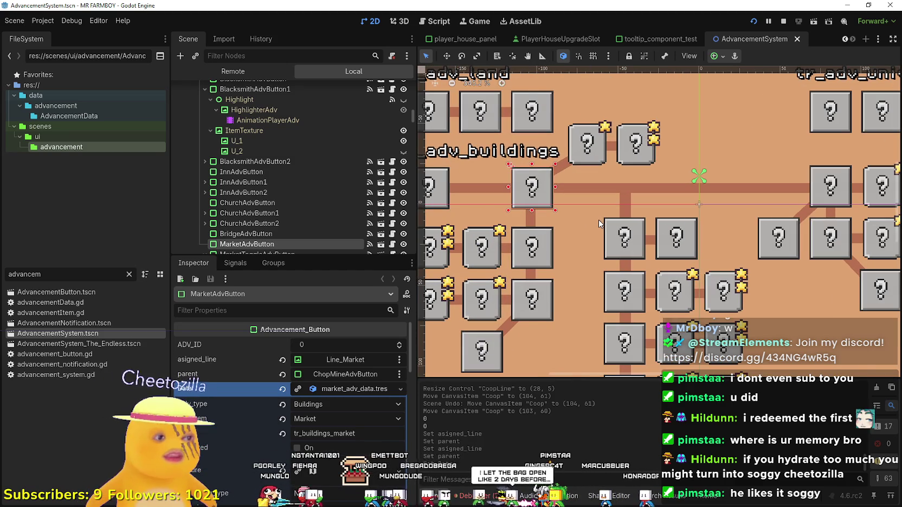
scroll(598, 220, "down", 1)
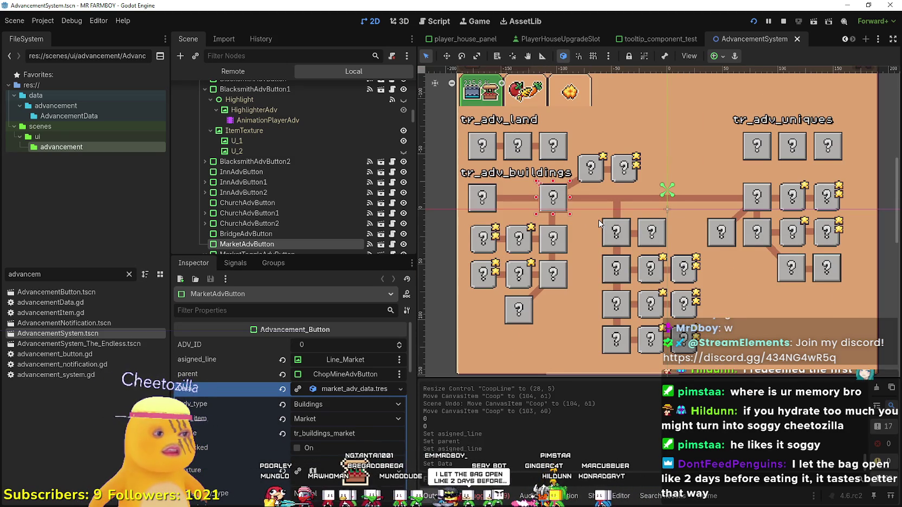
scroll(604, 204, "down", 1)
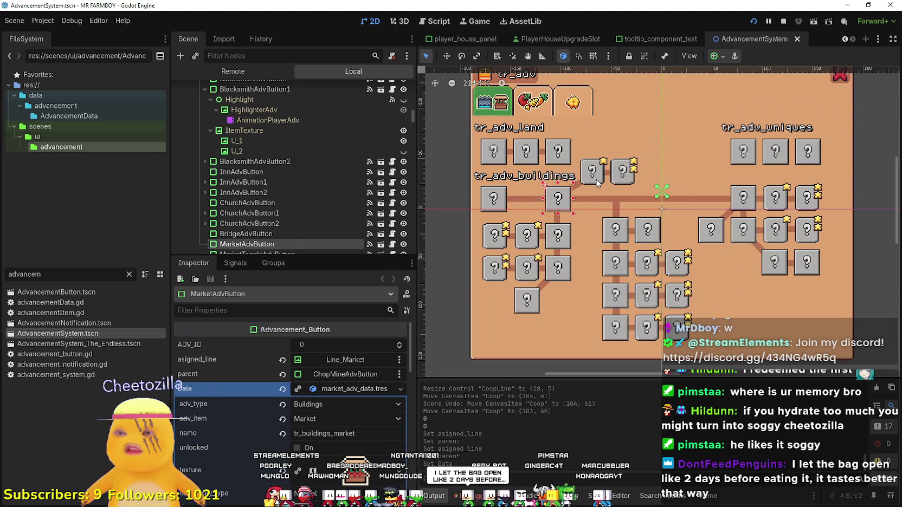
left_click(596, 180)
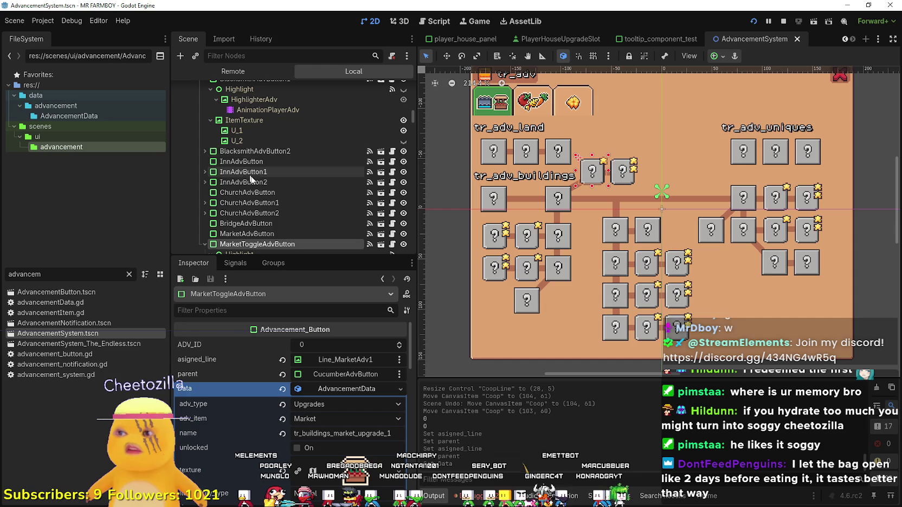
- Toggle visibility of Line_Tree4, the CropsAdvancements group and the crops grid
mouse_move(411, 111)
left_mouse_down()
mouse_move(412, 100)
mouse_move(407, 164)
mouse_move(414, 153)
left_mouse_up()
left_click(403, 172)
left_click(404, 172)
left_click(404, 182)
left_click(404, 183)
left_click(404, 182)
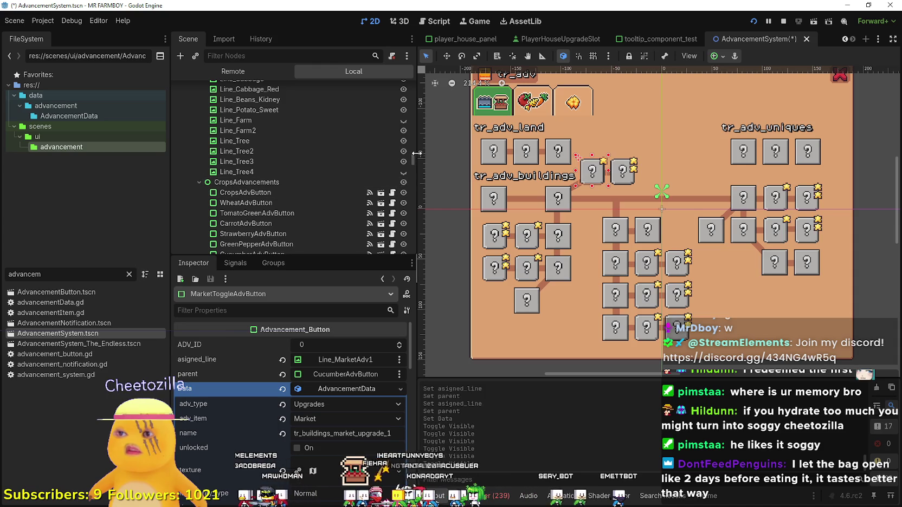
mouse_move(413, 157)
left_mouse_down()
mouse_move(420, 127)
mouse_move(419, 135)
left_mouse_up()
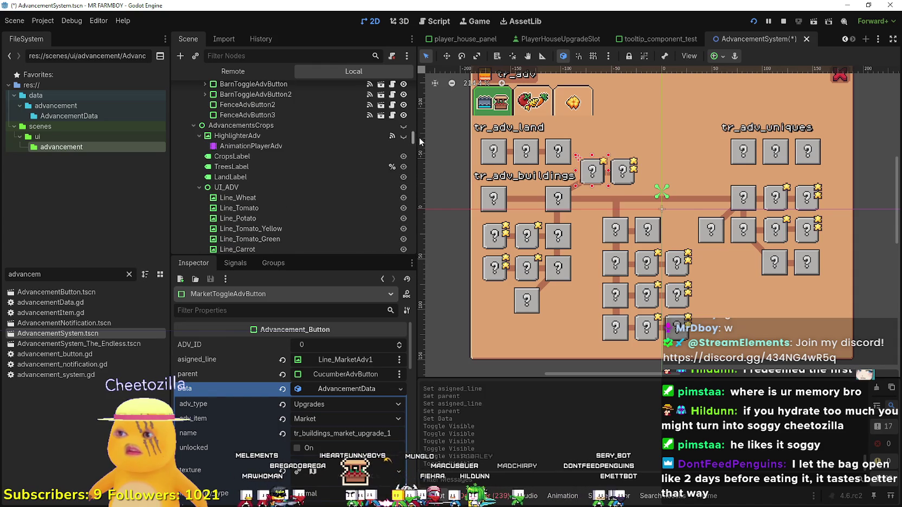
left_click(404, 125)
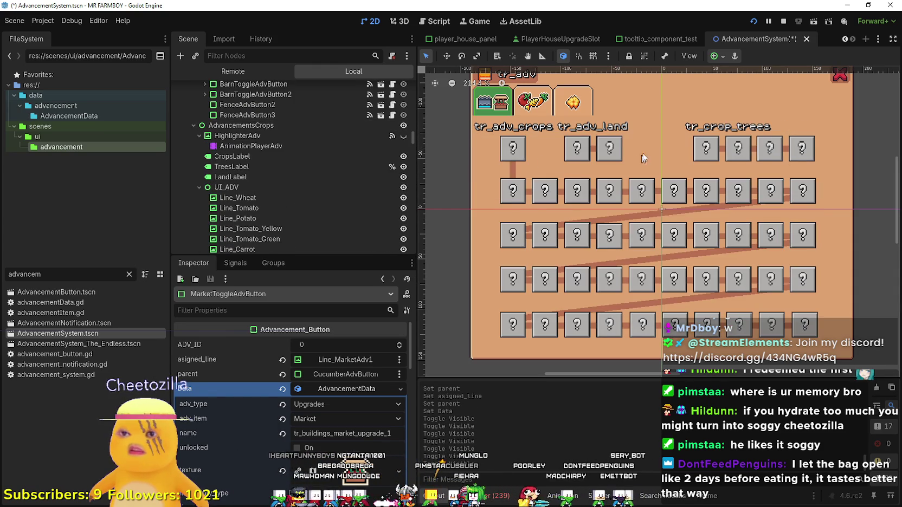
- Inspect the farm and farm2AdvButton data, then show the Animals advancement panel
left_click(570, 157)
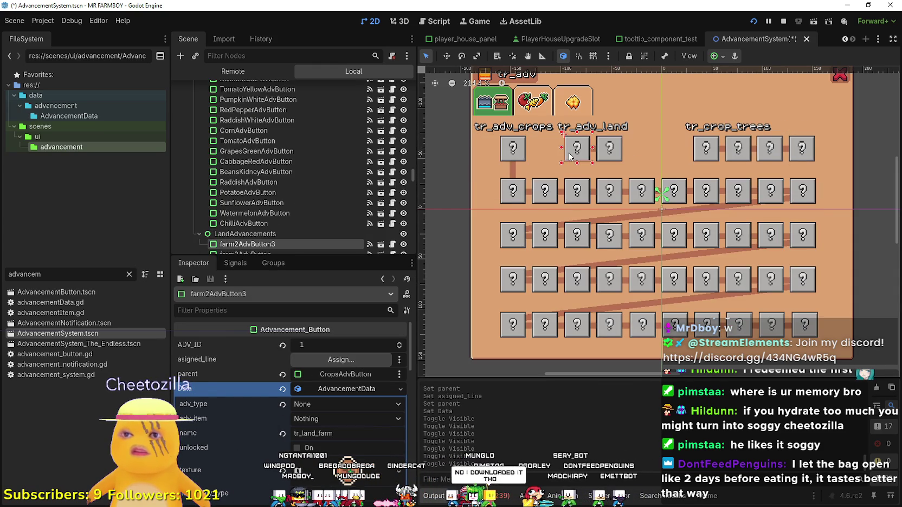
left_click(612, 154)
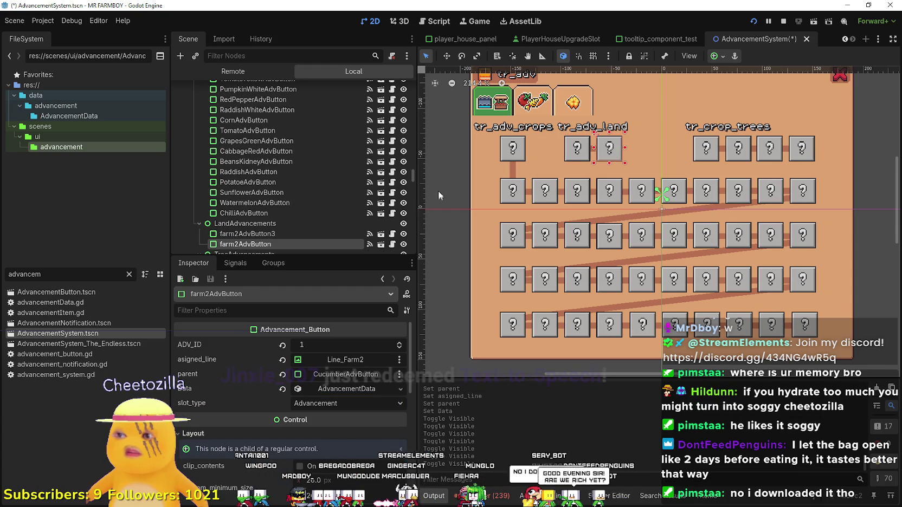
scroll(292, 168, "up", 10)
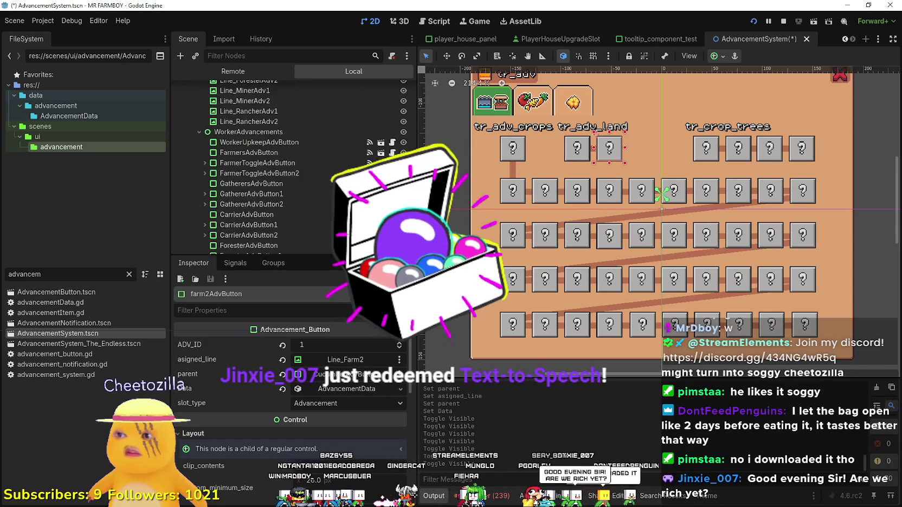
scroll(402, 174, "up", 4)
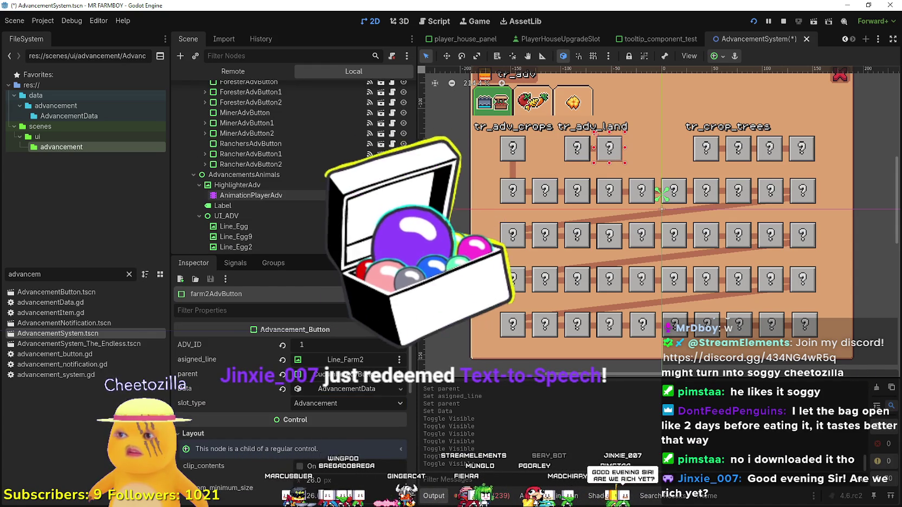
left_click(403, 175)
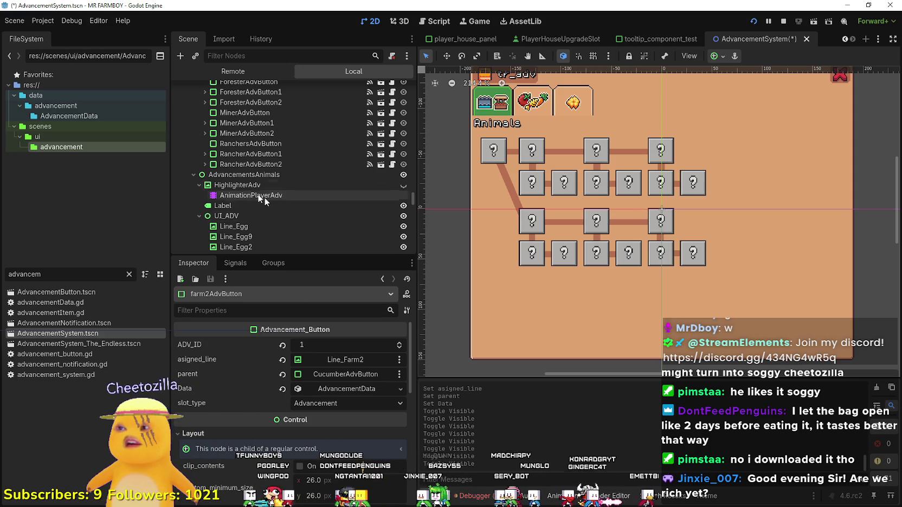
- Copy AnimalTileAdvButton's name tr_land_animalfarm, check Line_animaltileAdv, then return to player_house_panel
left_click(363, 375)
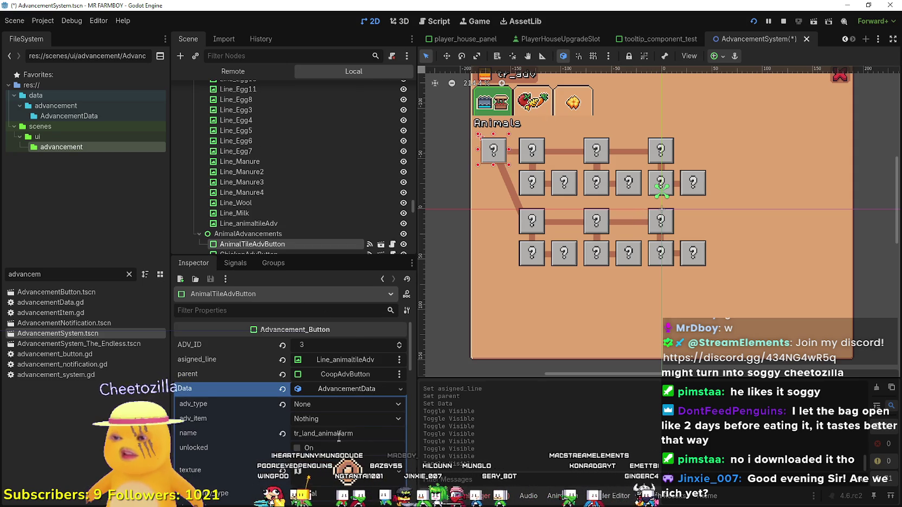
scroll(339, 444, "down", 1)
double_click(334, 411)
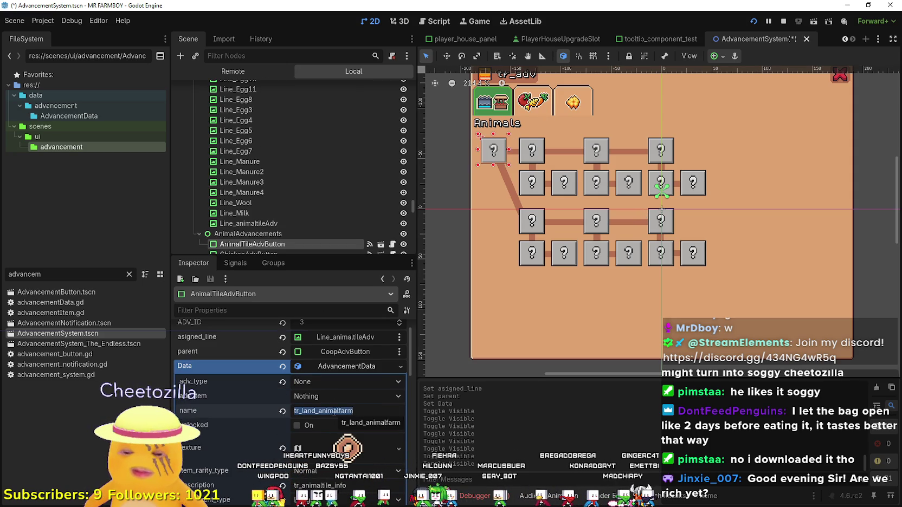
left_click(299, 223)
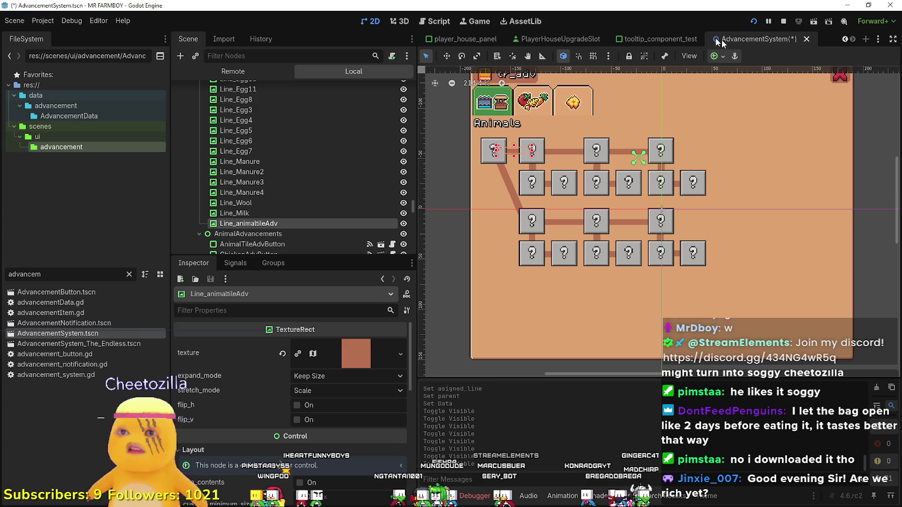
mouse_move(680, 40)
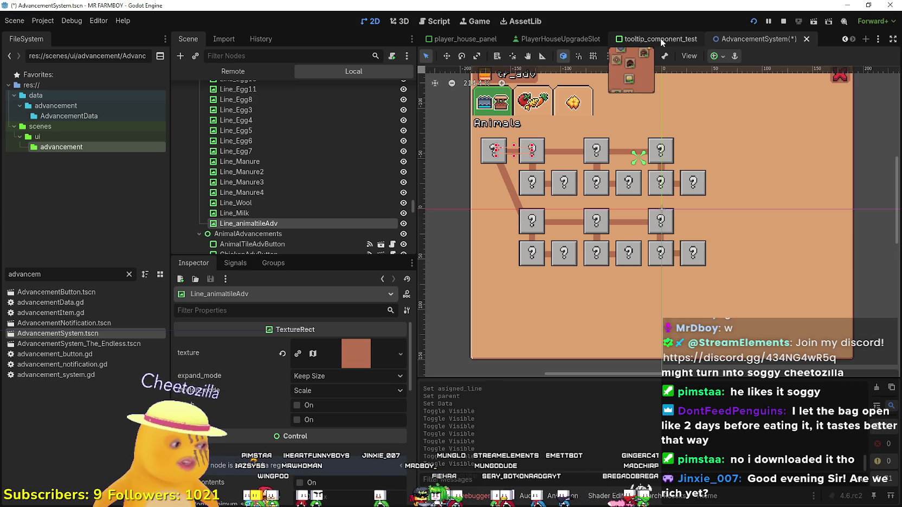
left_click(558, 39)
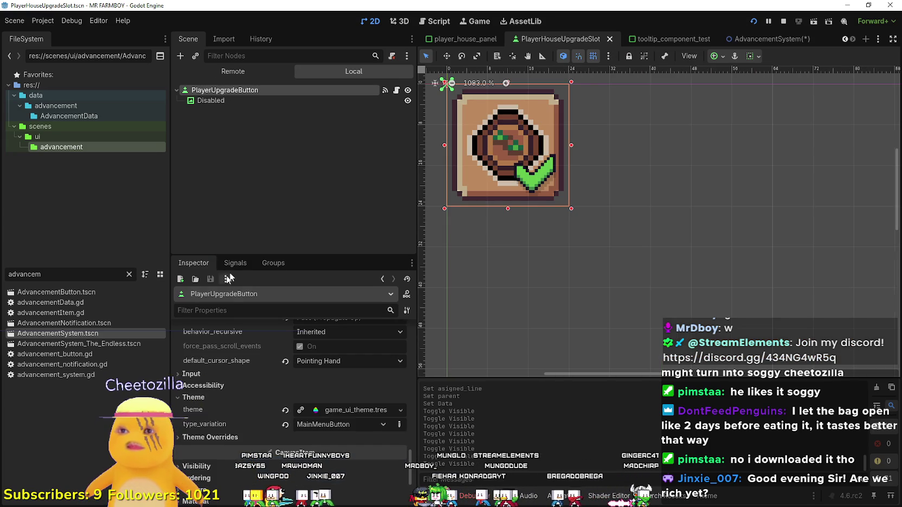
left_click(471, 40)
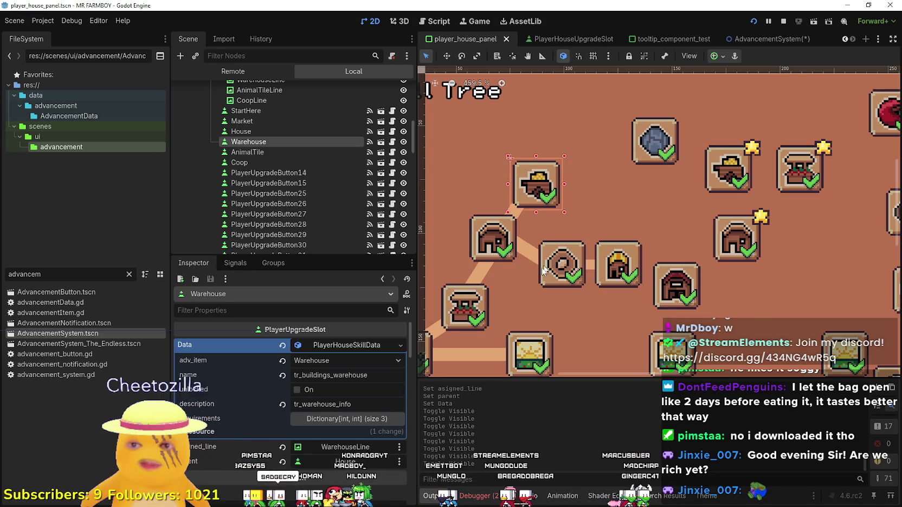
- Paste tr_land_animalfarm as the AnimalTile slot's name
scroll(534, 279, "down", 4)
left_click(551, 270)
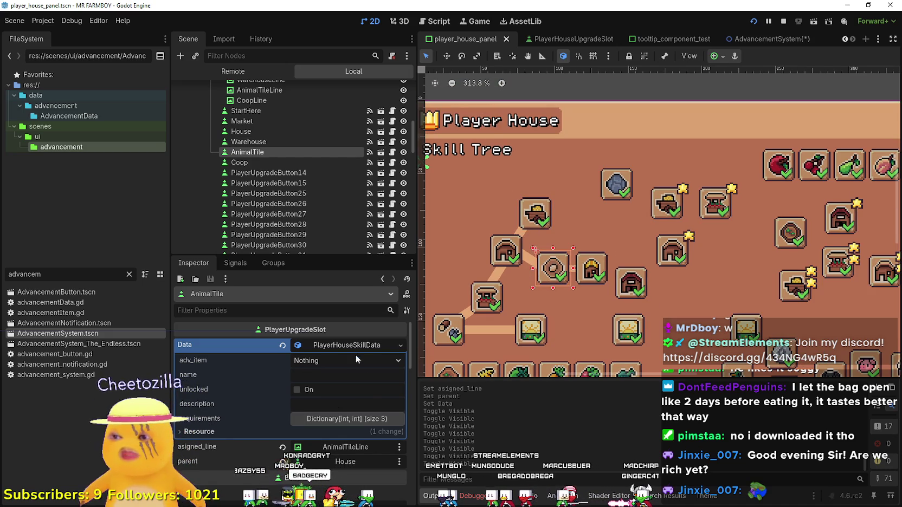
left_click(345, 375)
key("ctrl+v")
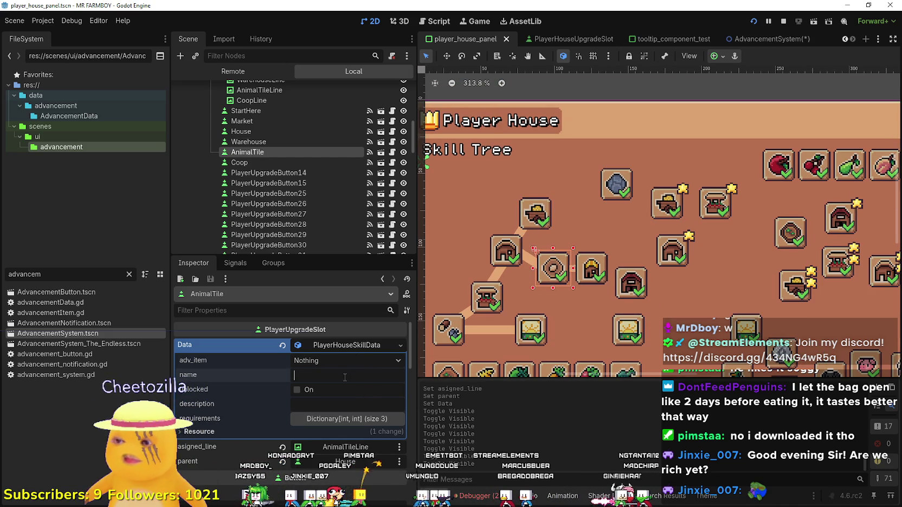
key("Return")
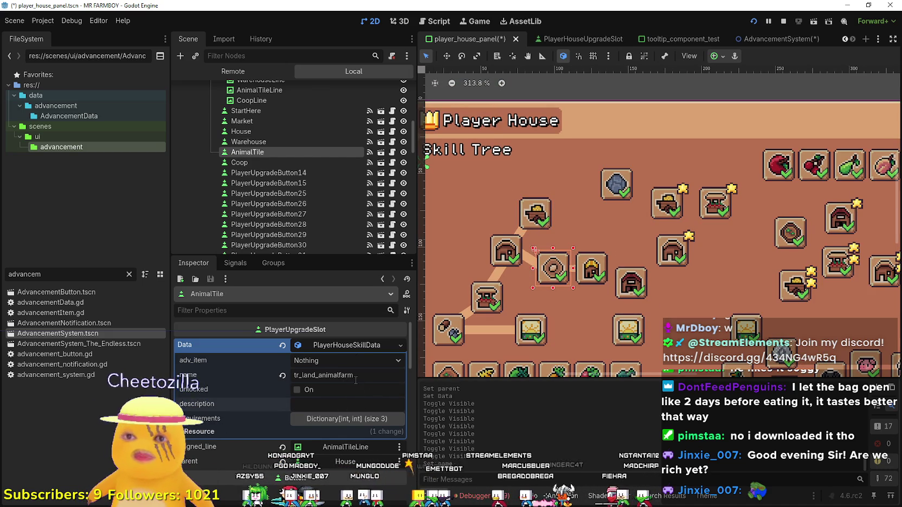
- Copy the animal tile description from AdvancementSystem and paste tr_animaltile_info into AnimalTile
left_click(788, 43)
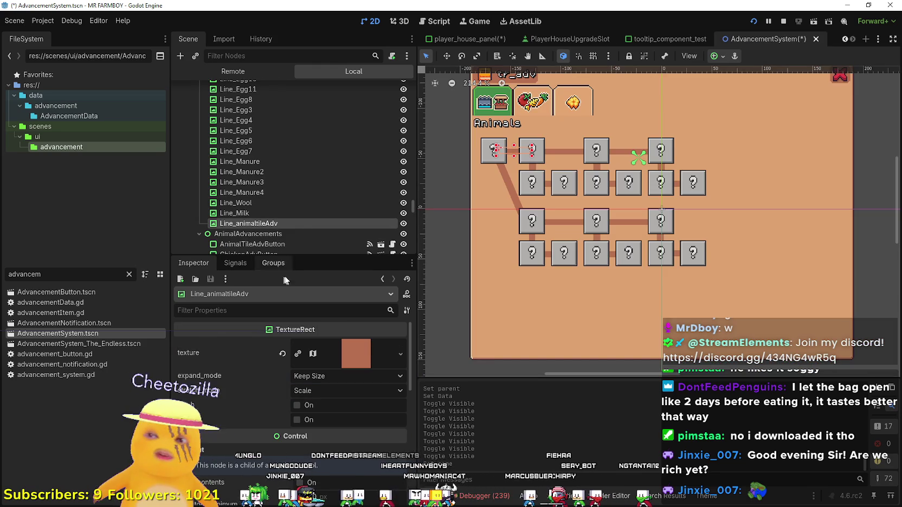
left_click(286, 245)
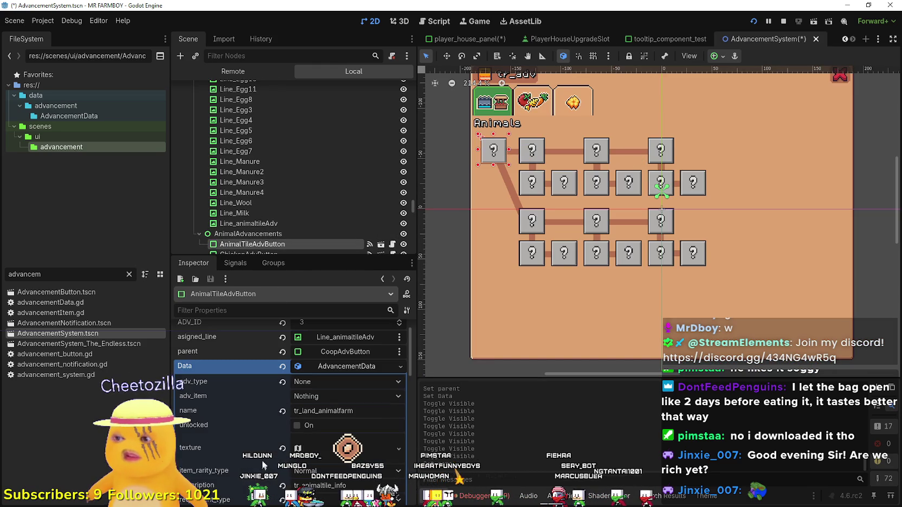
double_click(324, 485)
key("ctrl+c")
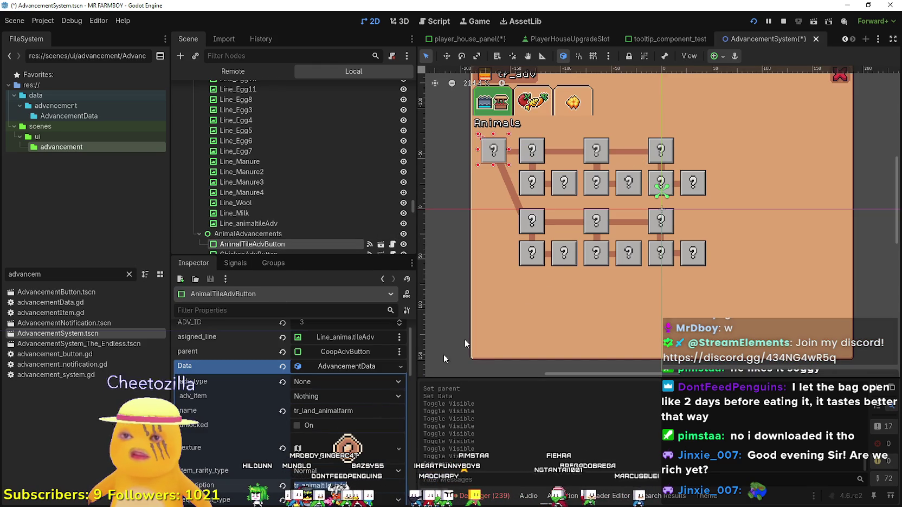
mouse_move(472, 37)
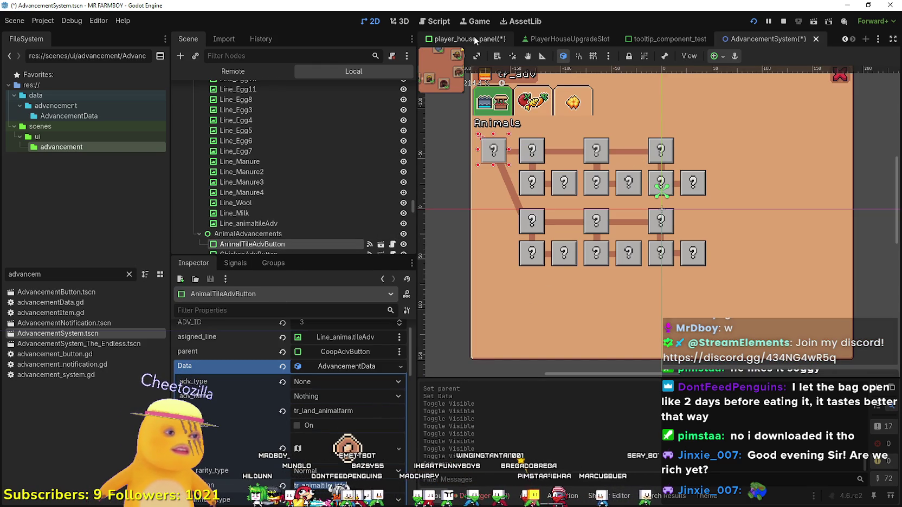
left_click(474, 35)
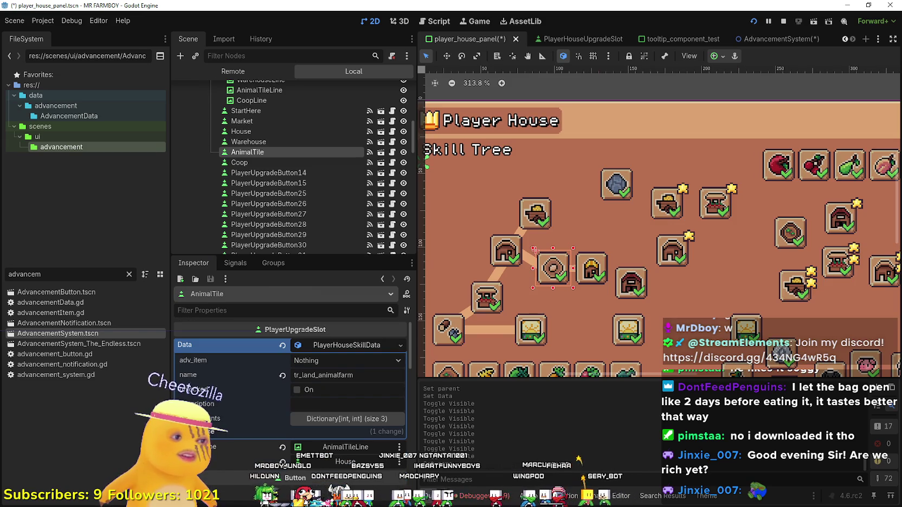
left_click(329, 404)
key("ctrl+v")
- Set AnimalTile's Copper requirement to 50 and remove the Gold and Silver entries
left_click(353, 420)
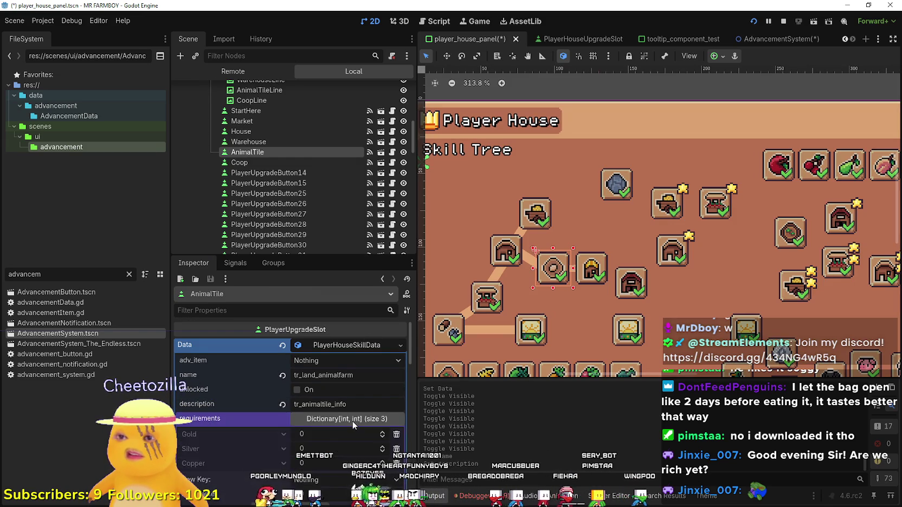
scroll(352, 421, "down", 3)
left_click(338, 368)
type("59")
key("BackSpace")
type("0")
key("Return")
left_click(396, 359)
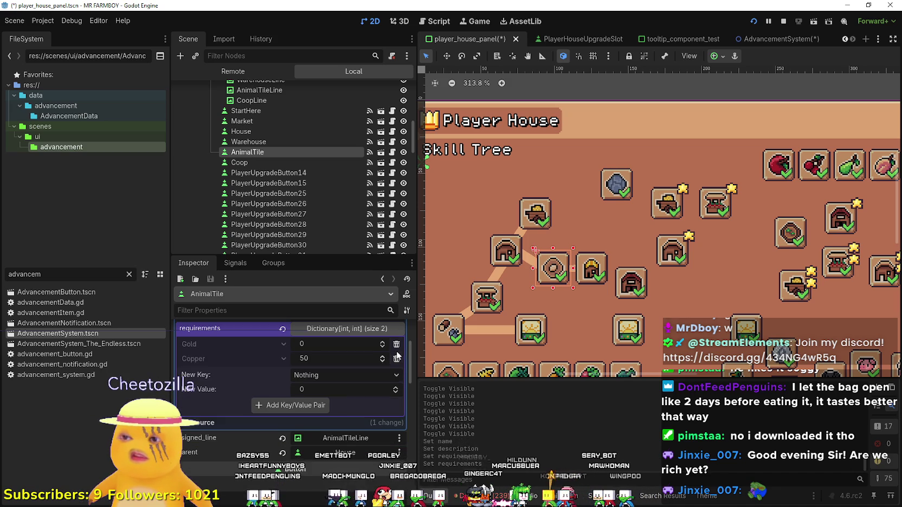
left_click(396, 344)
- Open the adv_item list of items
scroll(576, 234, "up", 2)
scroll(318, 383, "up", 1)
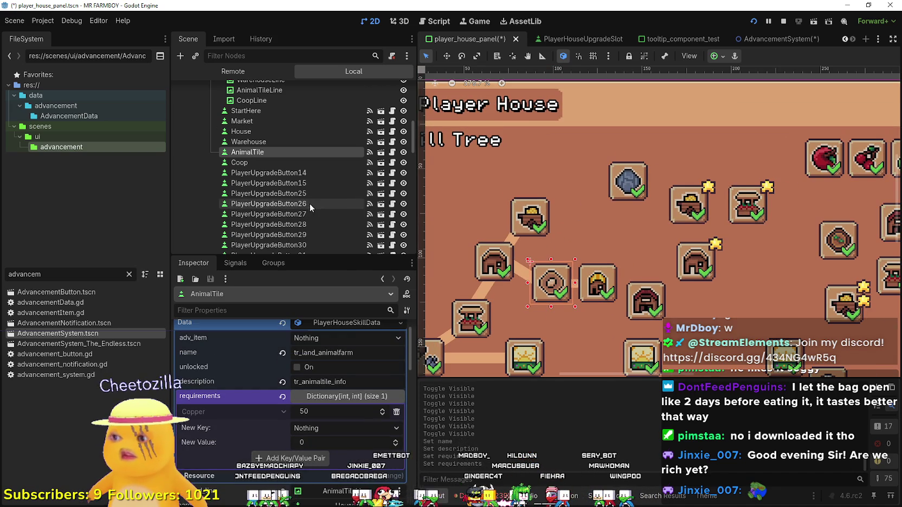
scroll(340, 407, "up", 1)
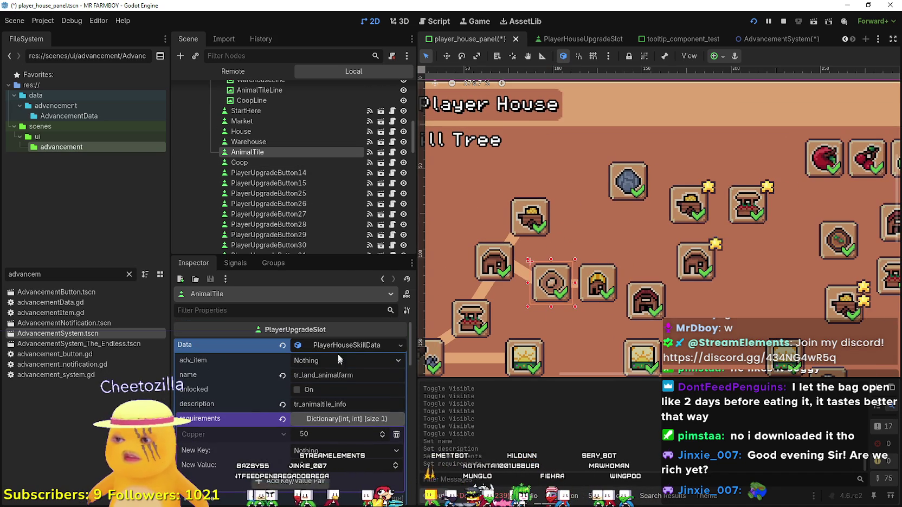
left_click(333, 361)
mouse_move(405, 59)
left_mouse_down()
mouse_move(397, 129)
mouse_move(420, 40)
mouse_move(416, 236)
left_mouse_up()
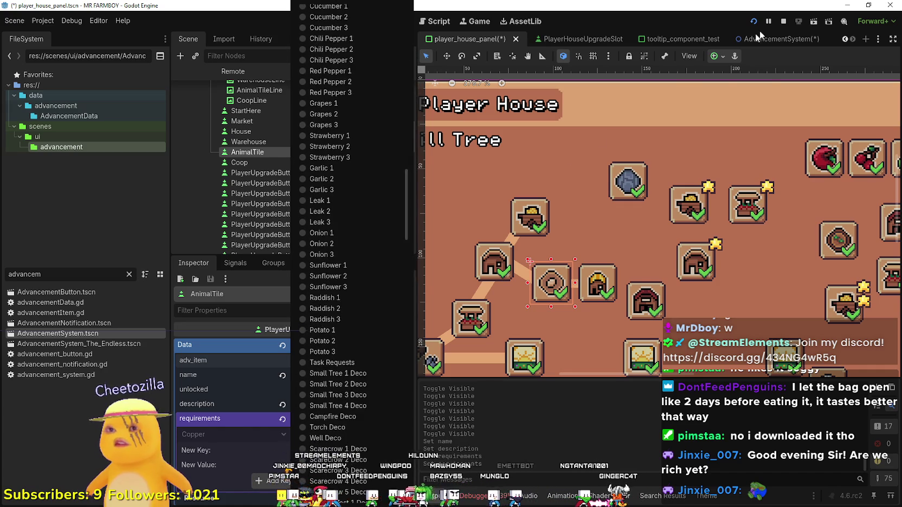
- Close the adv_item list without choosing an item
left_click(776, 43)
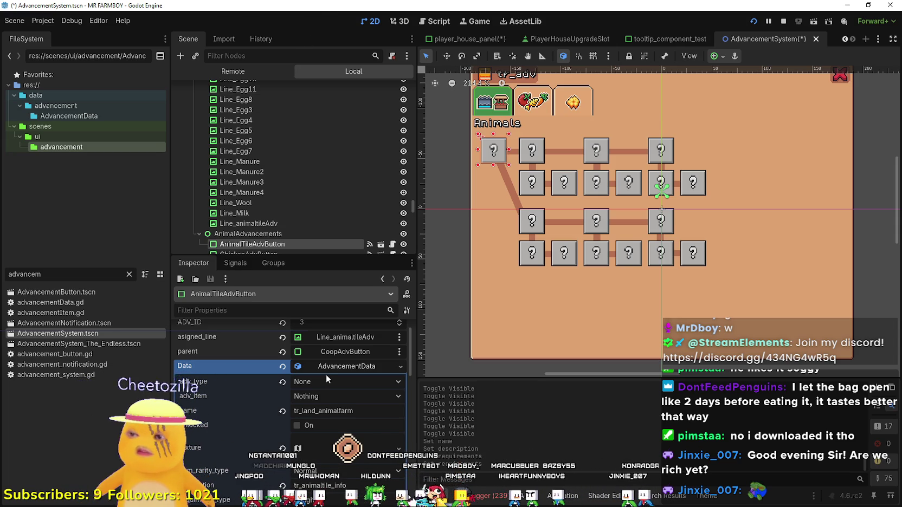
- Check AnimalTile's first requirement element, glance at tooltip_component_test, and return to player_house_panel
scroll(352, 418, "down", 1)
scroll(347, 423, "down", 3)
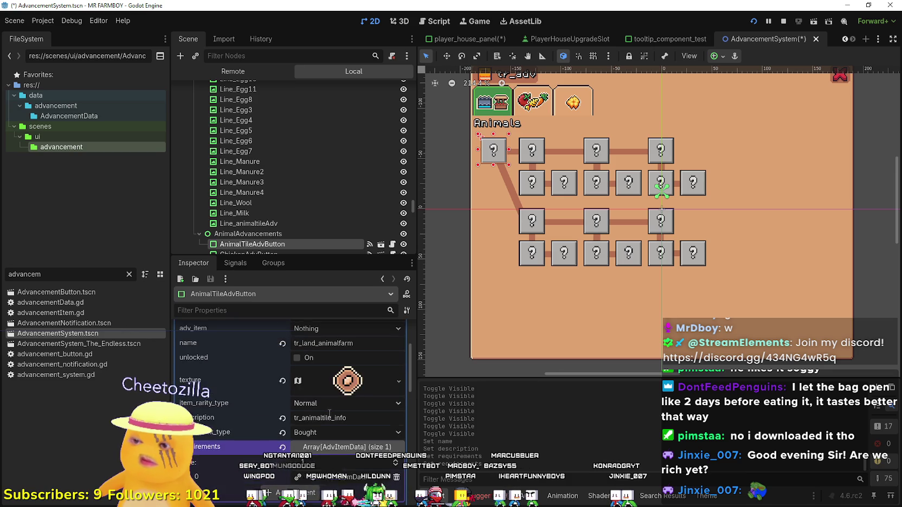
left_click(348, 454)
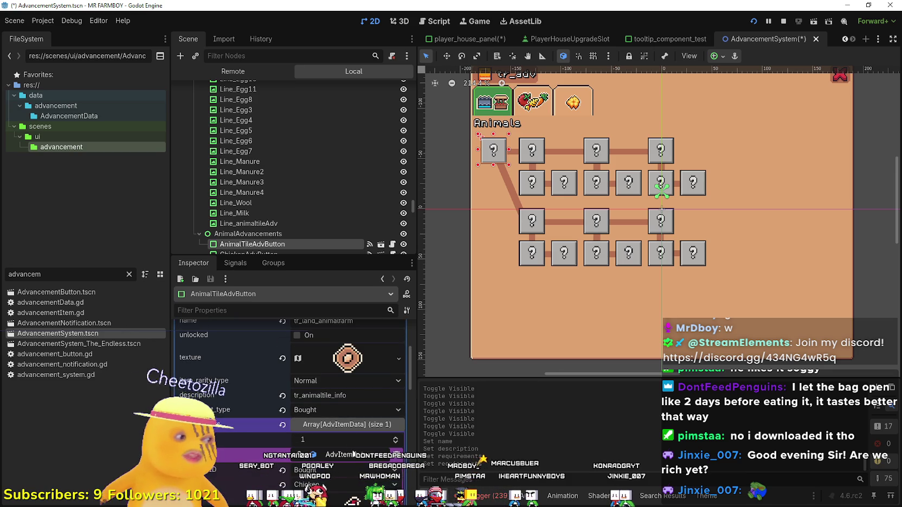
left_click(348, 454)
scroll(326, 166, "up", 5)
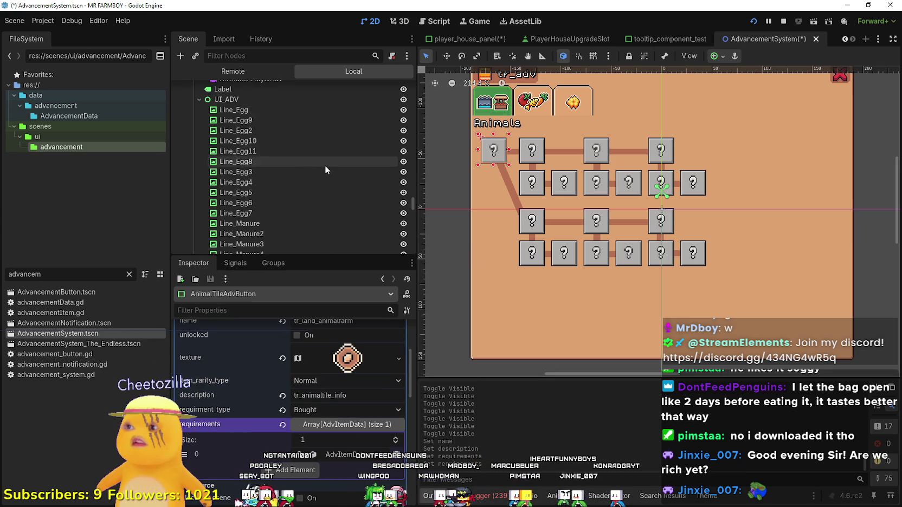
scroll(331, 167, "up", 2)
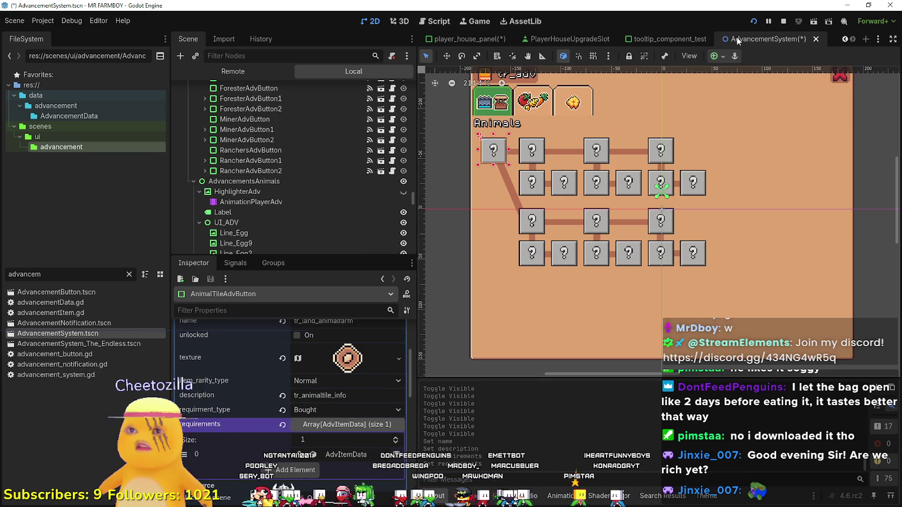
left_click(652, 41)
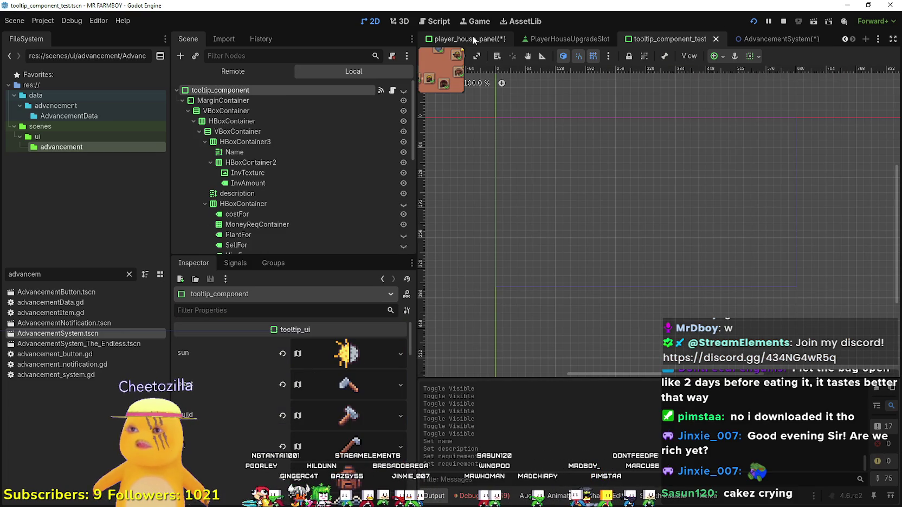
key("ctrl+Tab")
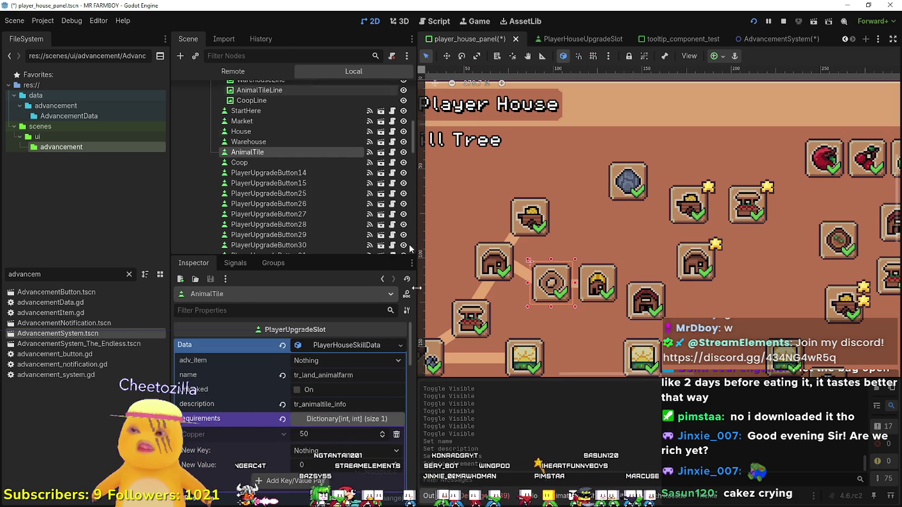
- Review AnimalTile's name and requirement list, then save player_house_panel
left_click(324, 374)
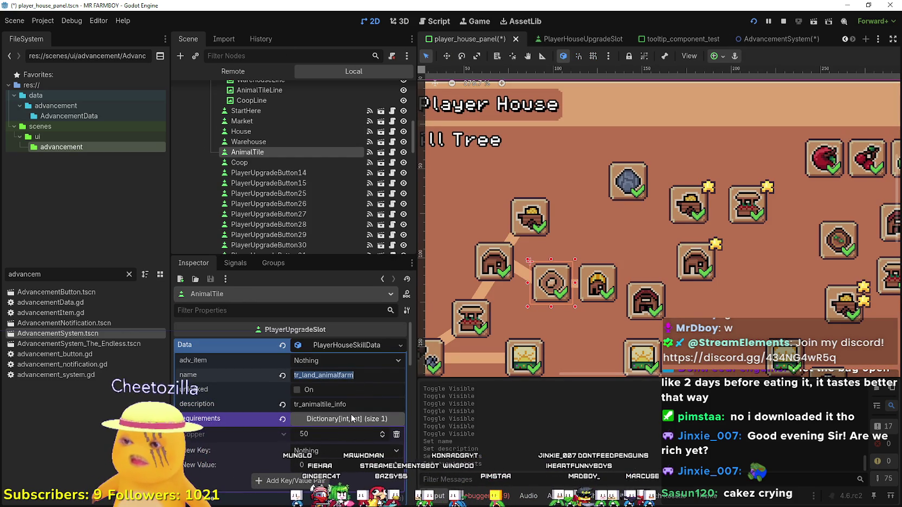
left_click(336, 456)
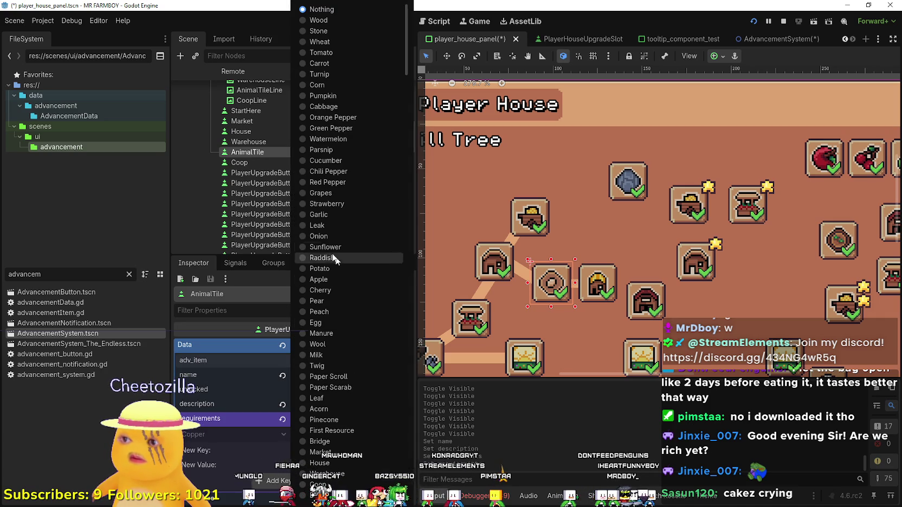
scroll(397, 462, "down", 20)
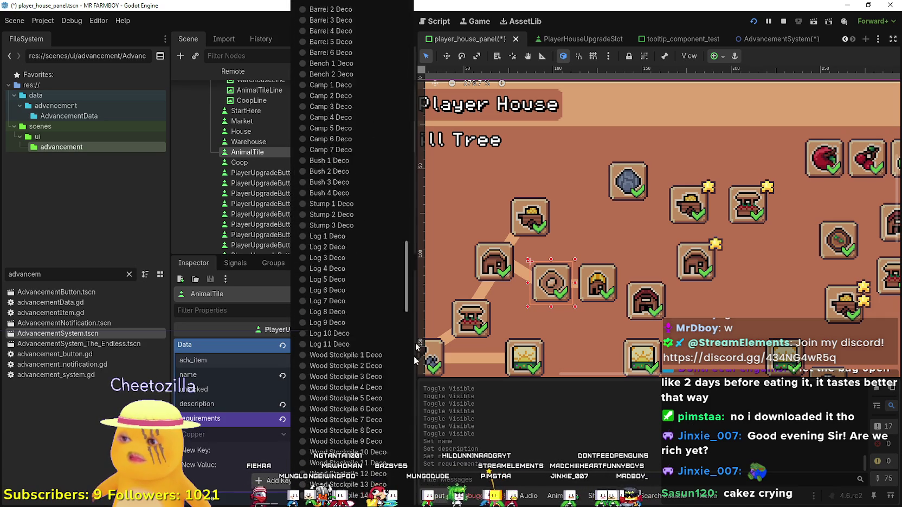
scroll(397, 461, "up", 10)
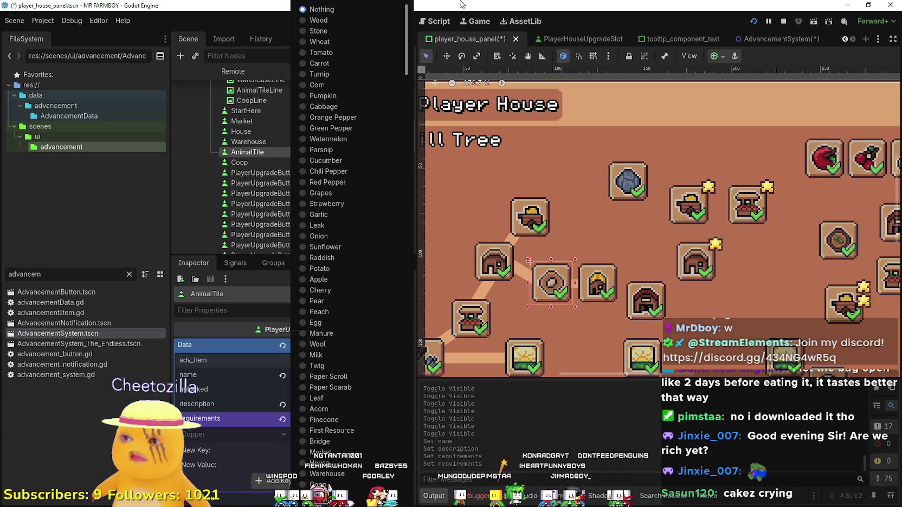
left_click(594, 4)
key("ctrl+s")
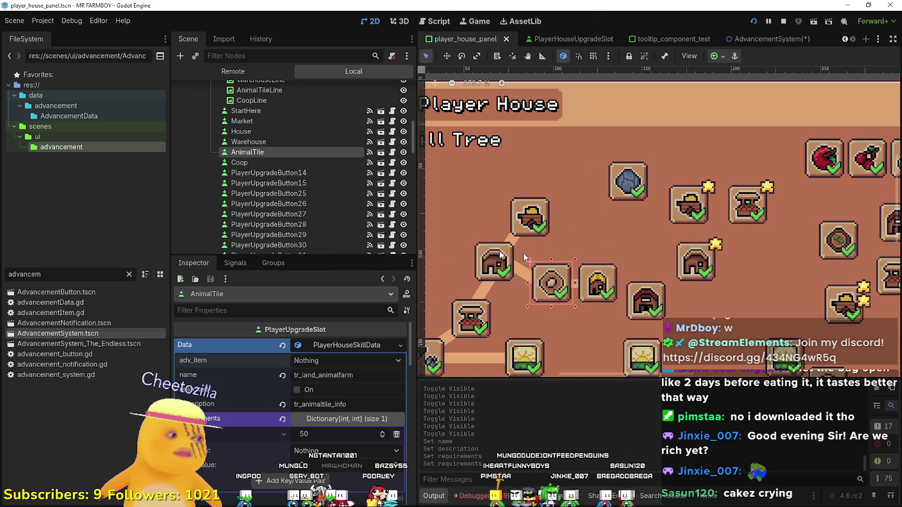
- Compare the AnimalTile slot's data, then create new PlayerHouseSkillData for the Coop slot
left_click(325, 345)
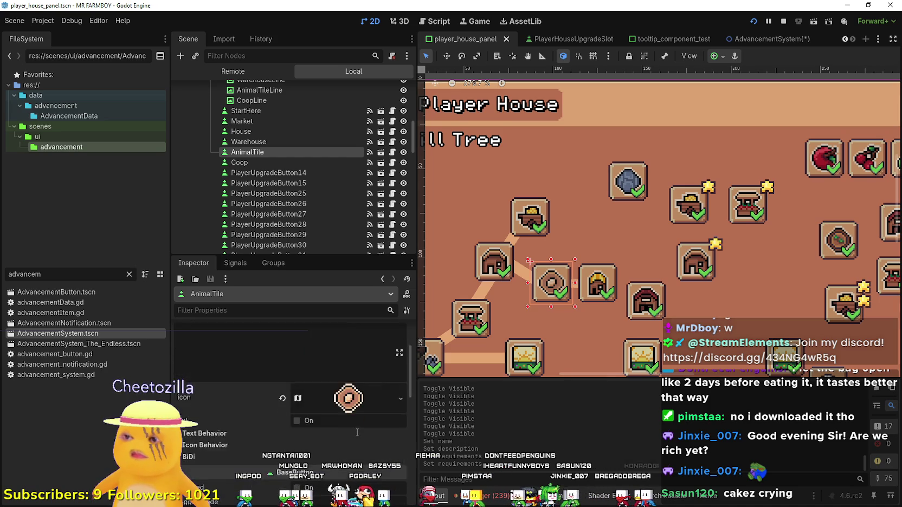
left_click(578, 298)
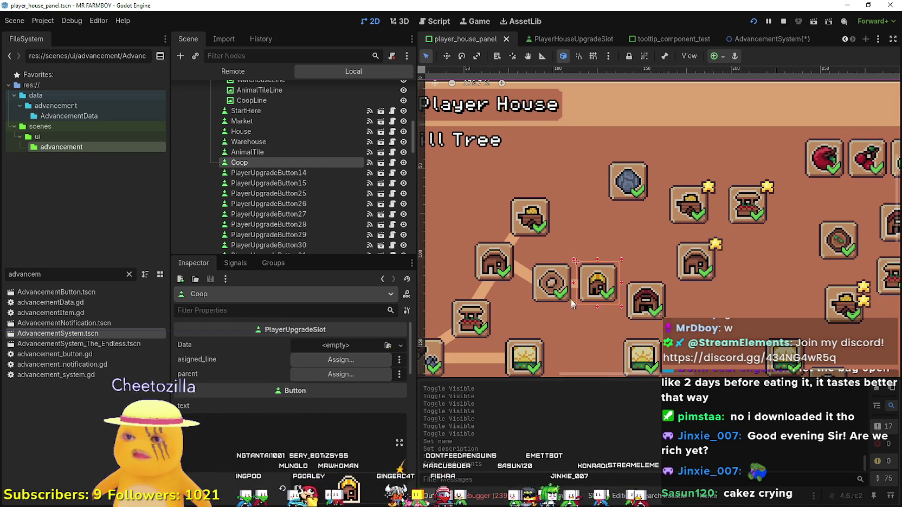
left_click(564, 291)
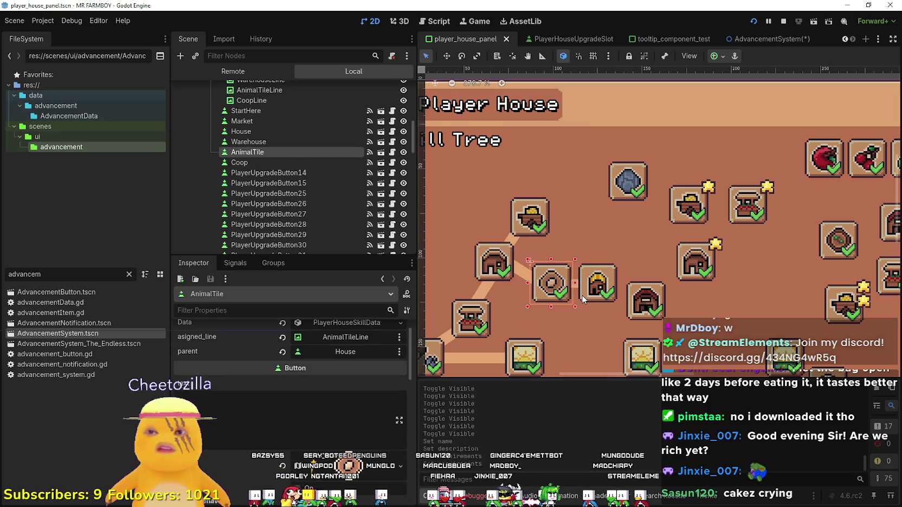
scroll(252, 390, "up", 1)
mouse_move(269, 389)
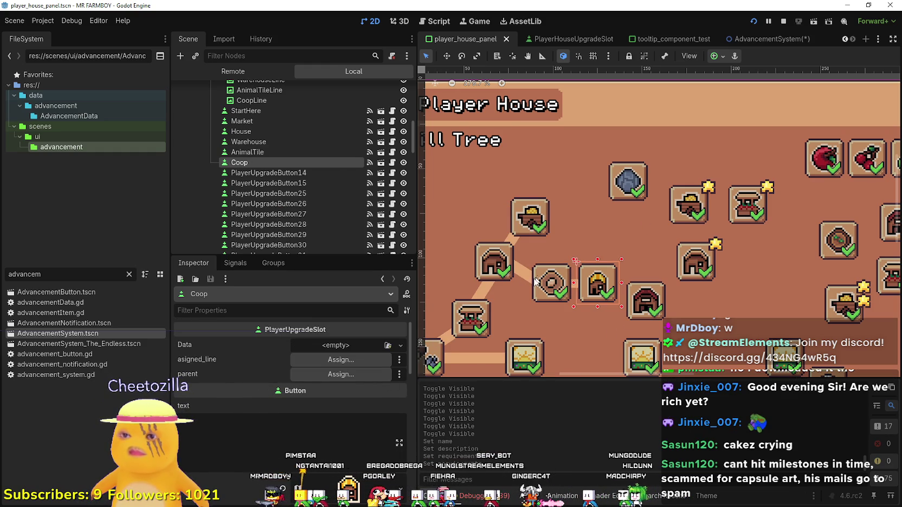
left_click(359, 346)
left_click(360, 345)
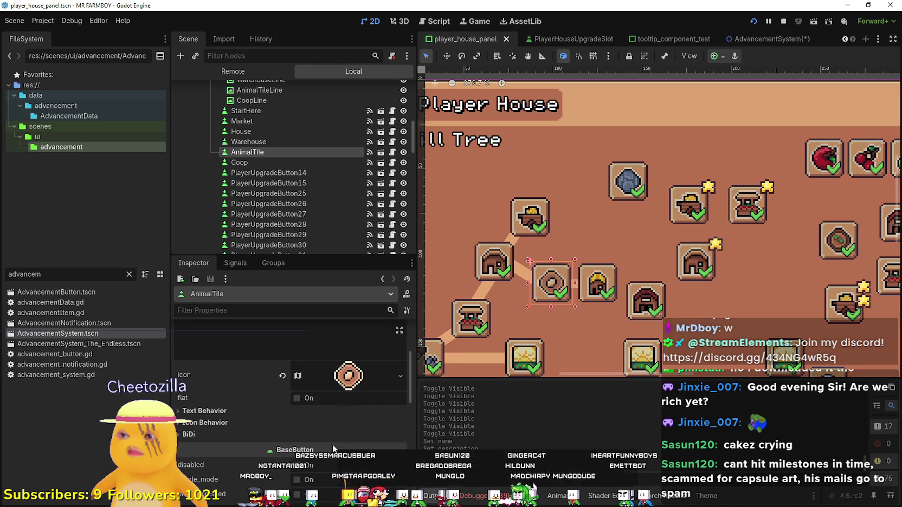
left_click(590, 293)
left_click(352, 345)
left_click(348, 373)
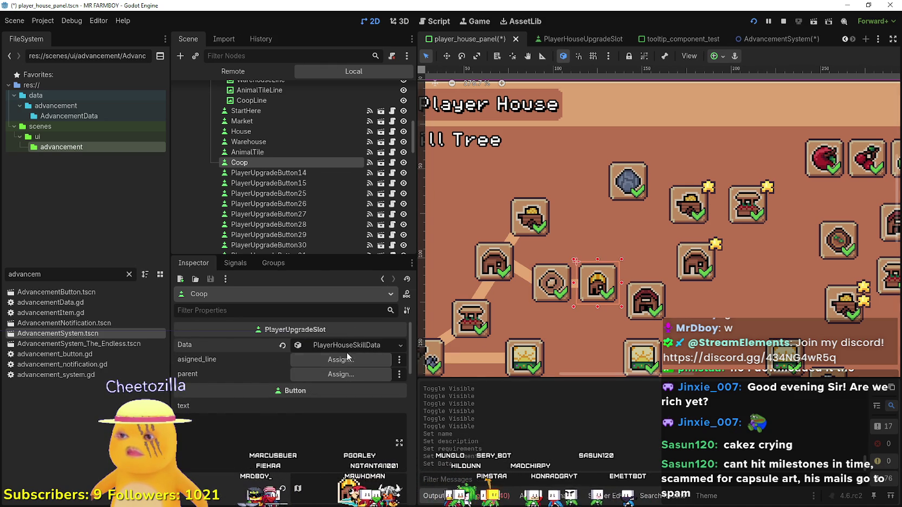
- Name Coop's skill data tr_buildings_coop with description tr_coop_info, then save
left_click(532, 228)
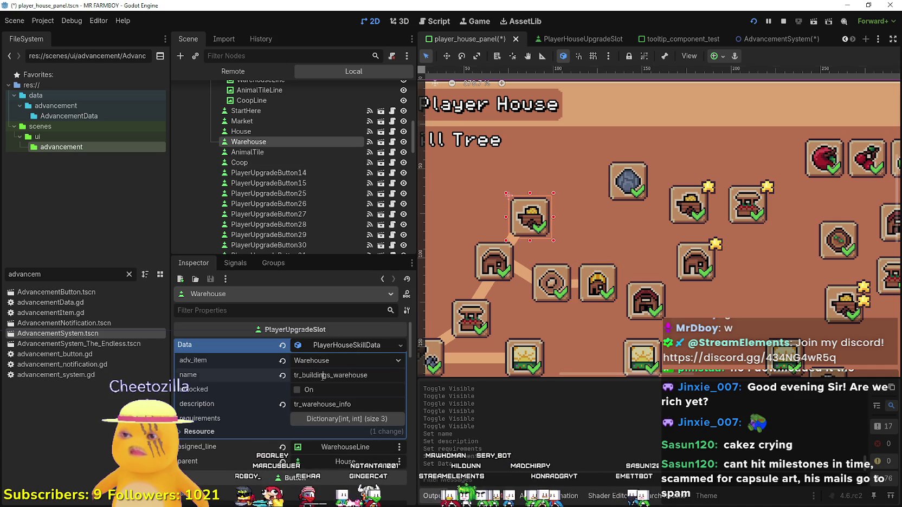
left_click(597, 283)
left_click(374, 375)
type("tr_buildings_warehouse")
key("BackSpace")
key("BackSpace")
key("BackSpace")
key("BackSpace")
type("coop")
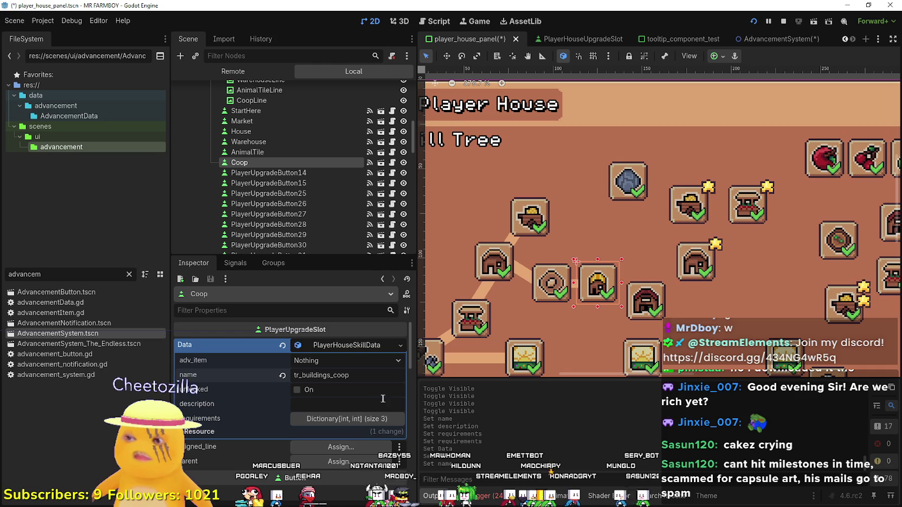
left_click(530, 217)
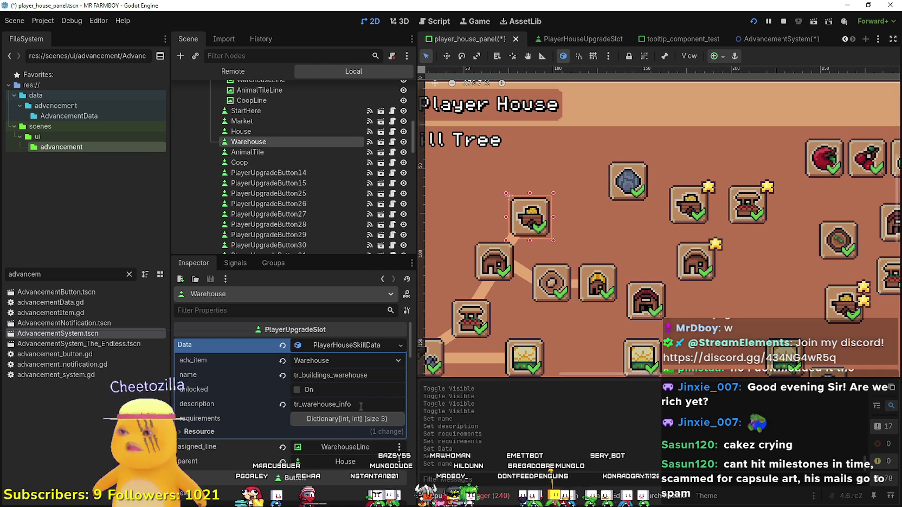
left_click(592, 295)
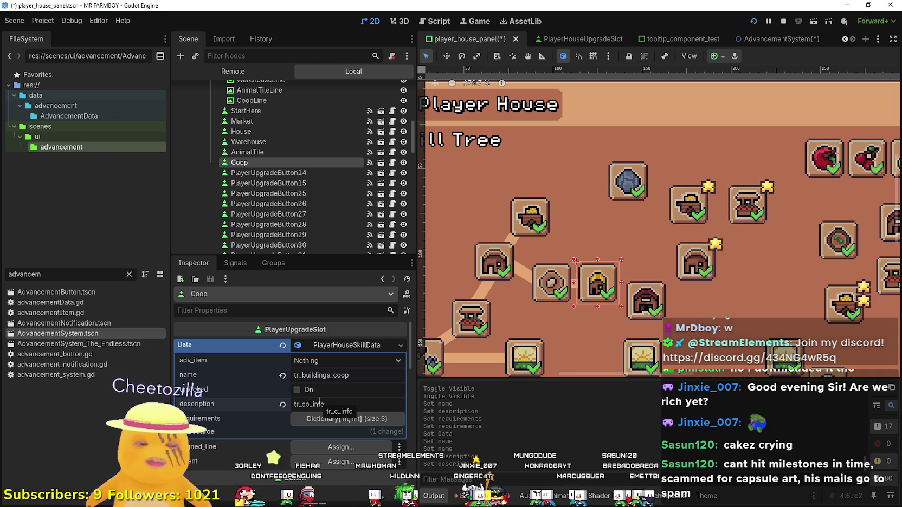
key("ctrl+s")
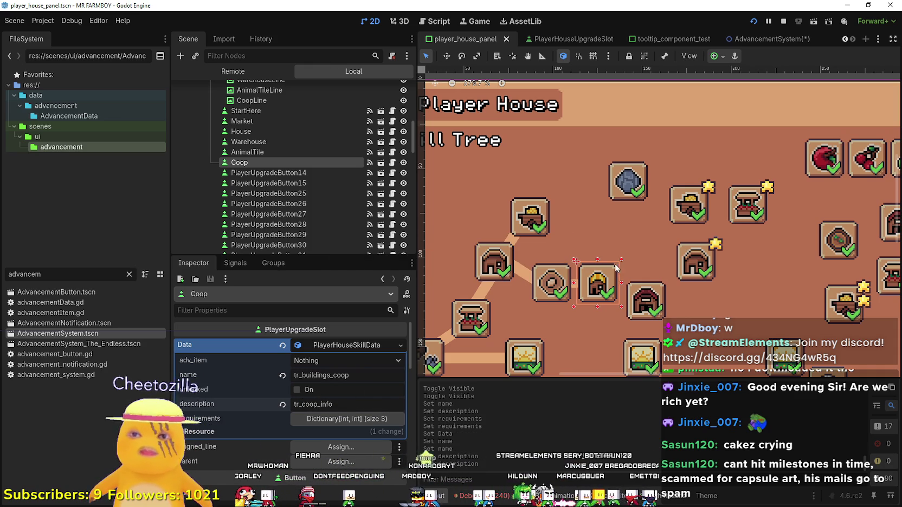
scroll(596, 222, "up", 1)
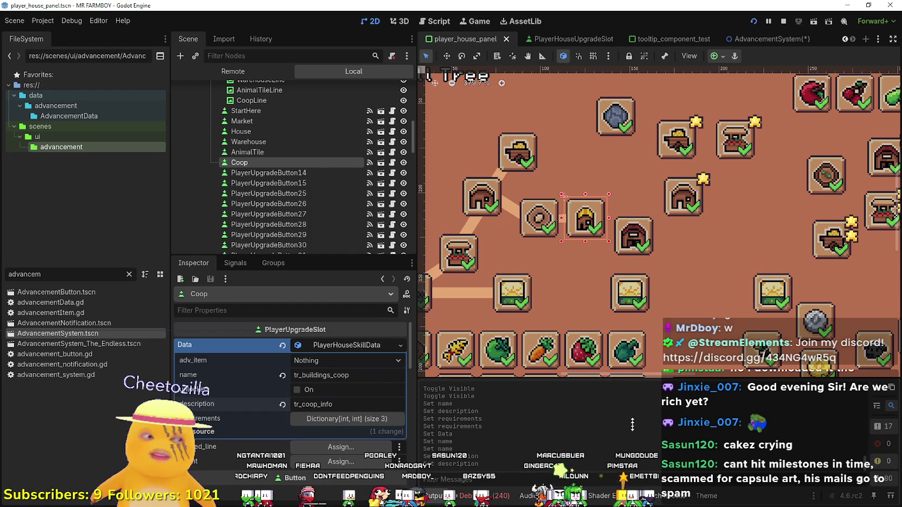
- Select the Coop slot and expand its data's requirements dictionary
mouse_move(586, 181)
left_mouse_down()
mouse_move(591, 231)
mouse_move(592, 208)
left_mouse_up()
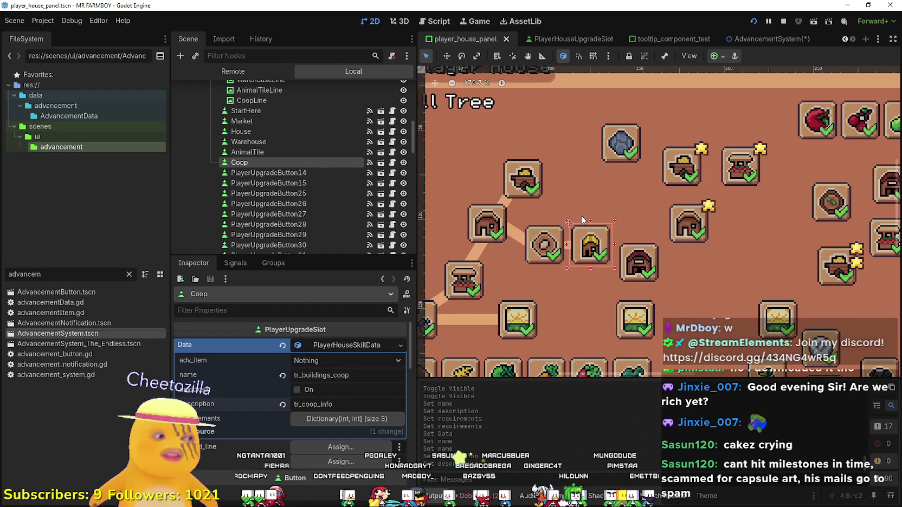
scroll(551, 256, "up", 1)
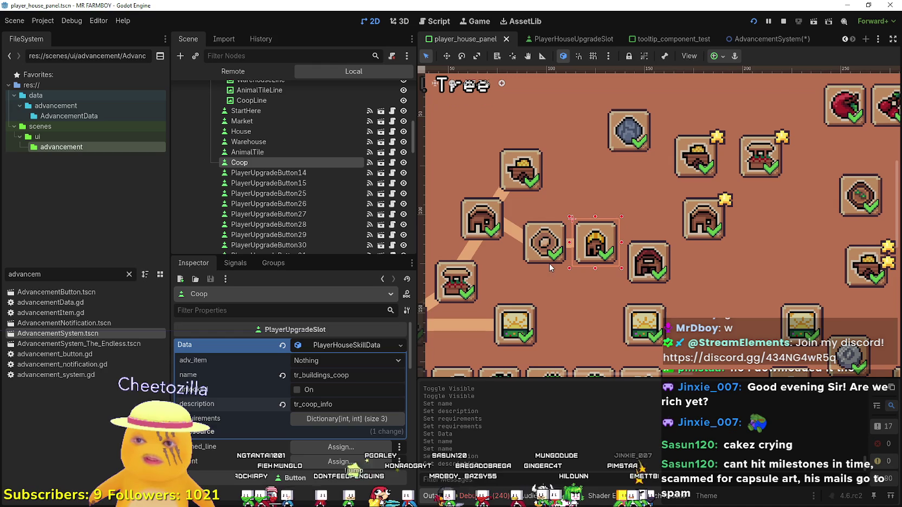
left_click(551, 262)
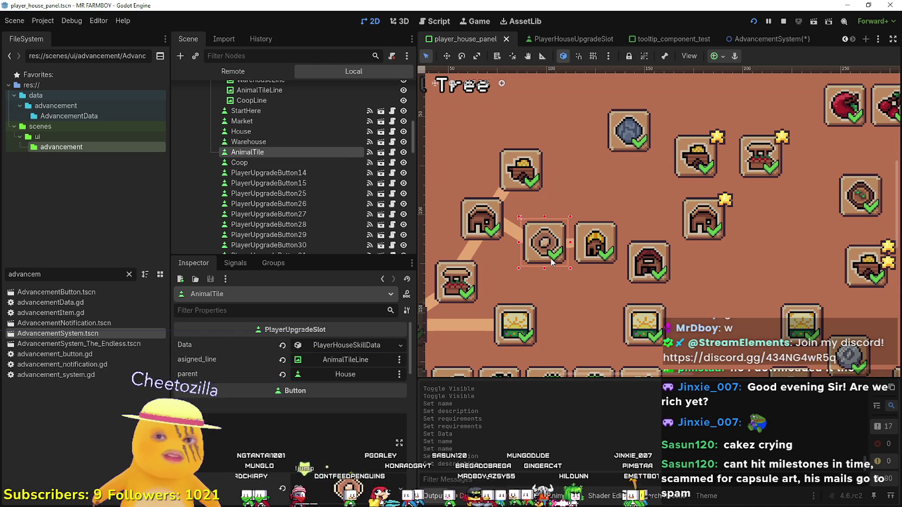
left_click(595, 244)
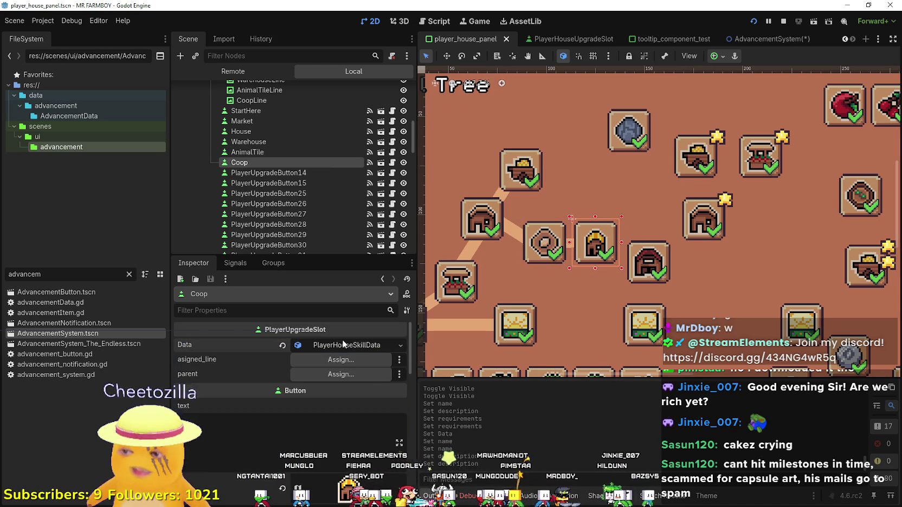
left_click(347, 426)
left_click(340, 419)
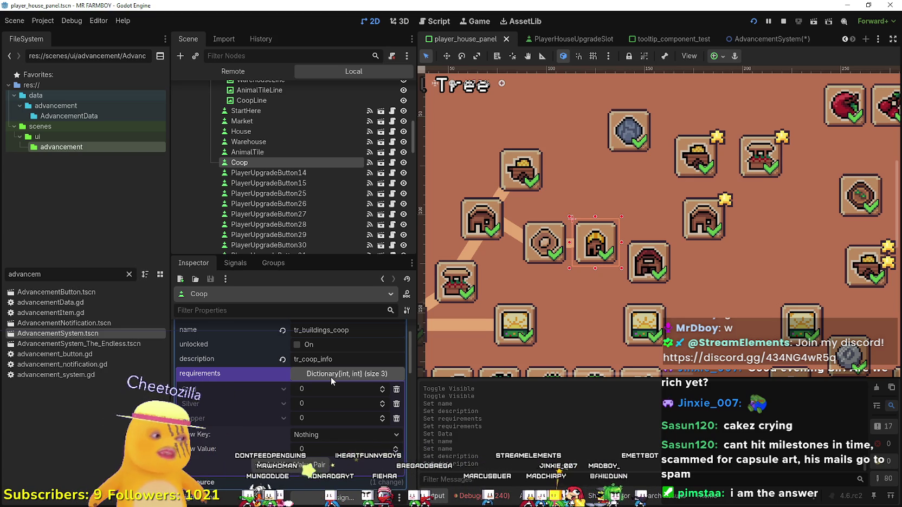
scroll(553, 250, "up", 2)
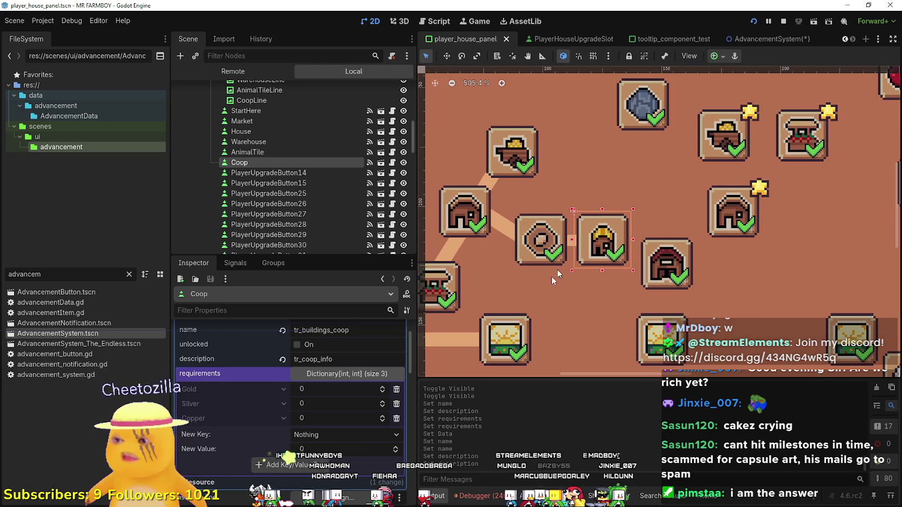
- Set Coop's Copper requirement to 20, remove Gold and Silver, and save
left_click(320, 419)
type("20")
key("Return")
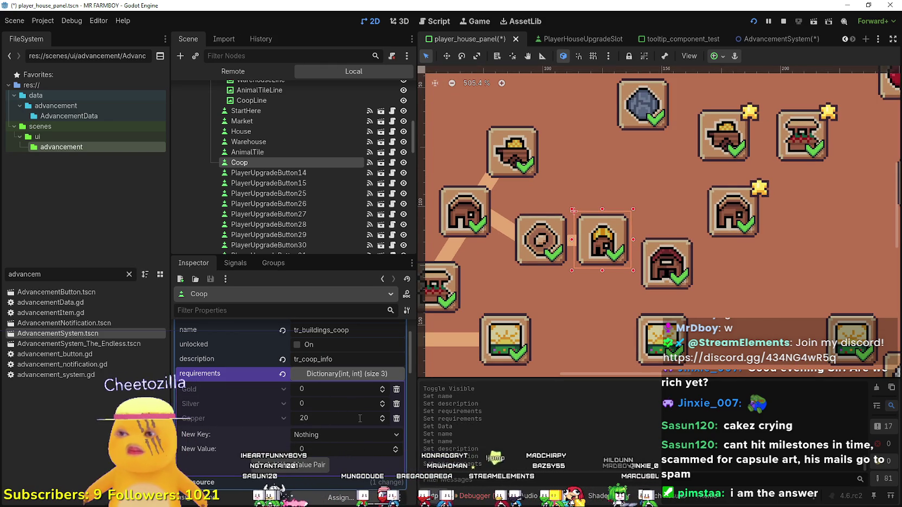
left_click(396, 389)
left_click(396, 389)
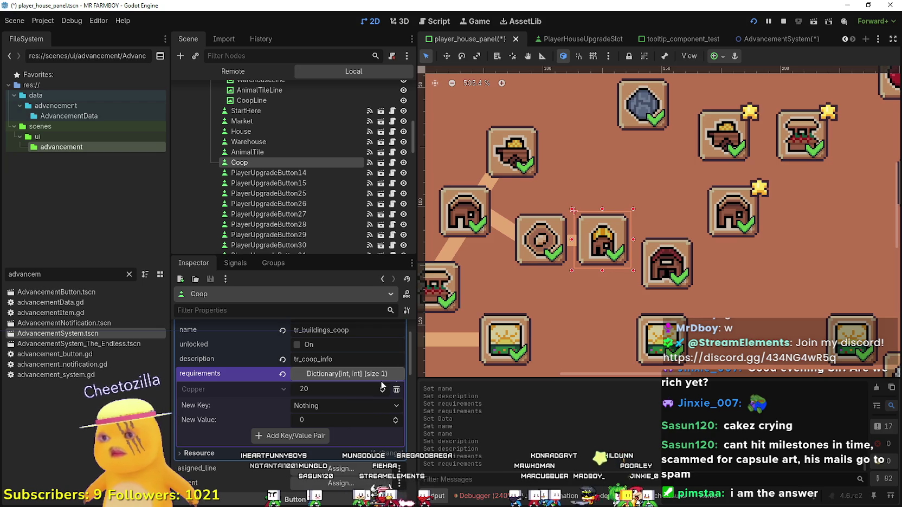
scroll(591, 222, "down", 3)
scroll(601, 267, "left", 2)
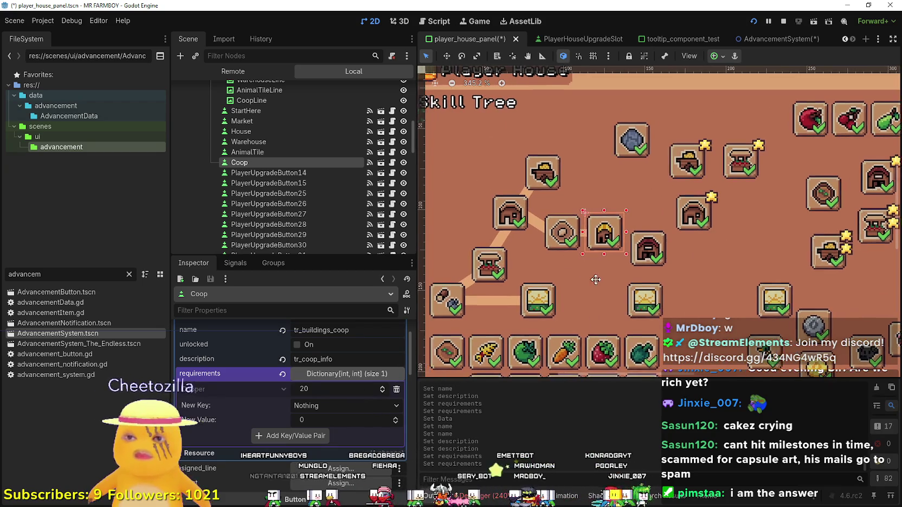
key("ctrl+s")
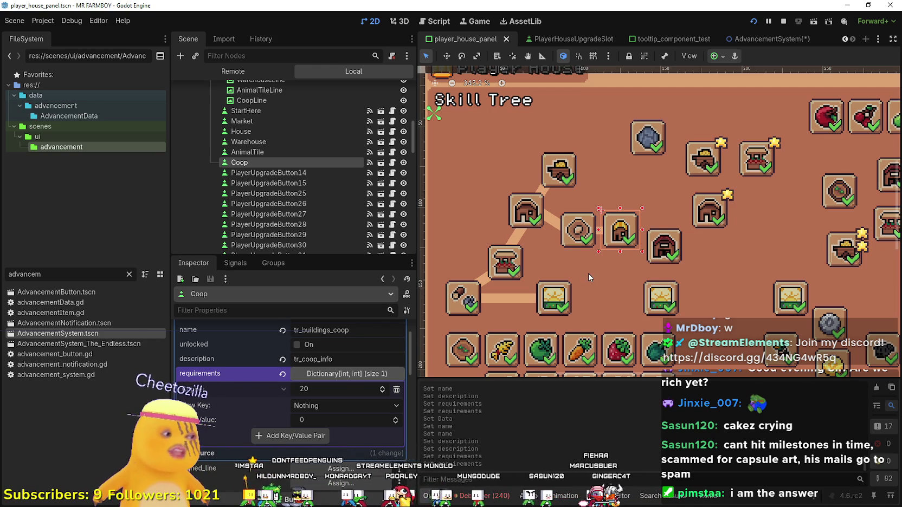
scroll(581, 238, "up", 3)
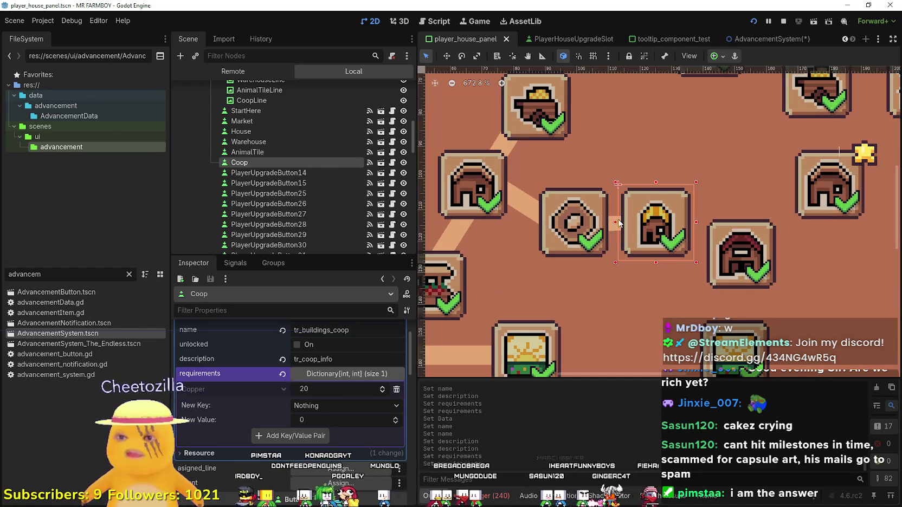
left_click(612, 228)
scroll(618, 285, "down", 3)
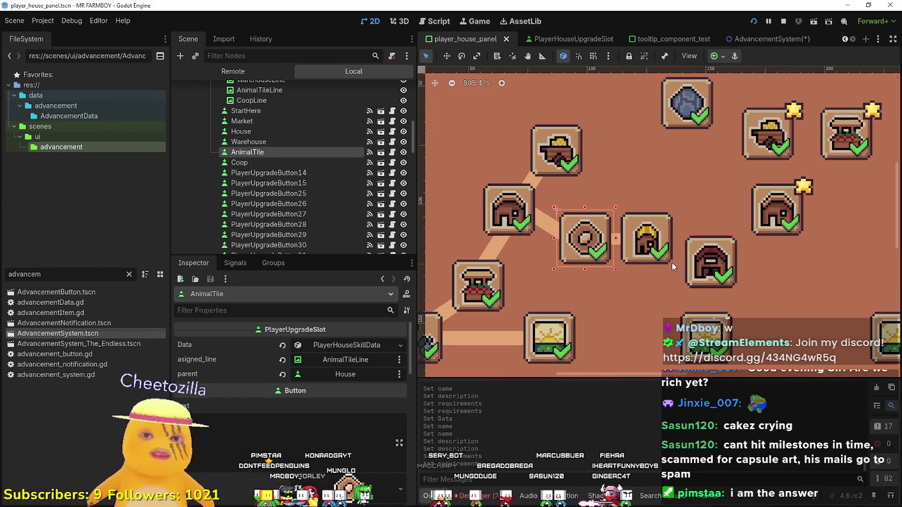
- Resize the AnimalTileLine connector to 22×6, angling it toward the ring-shaped AnimalTile slot
left_click(717, 281)
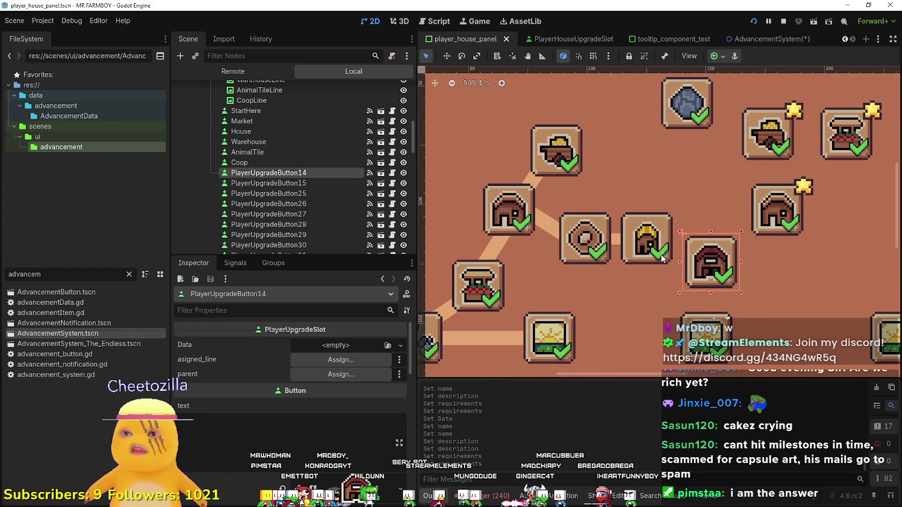
left_click(545, 230)
scroll(543, 232, "up", 3)
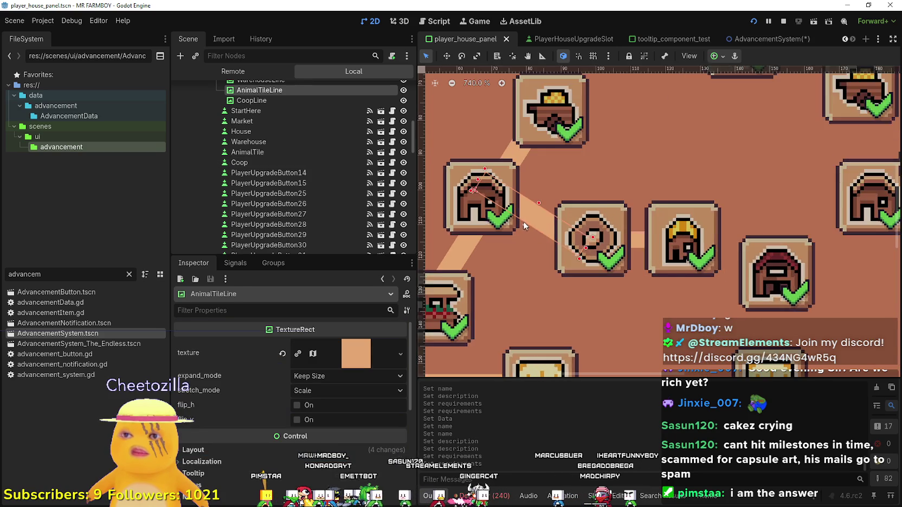
scroll(539, 213, "up", 2)
left_click_drag(525, 226, 537, 224)
scroll(570, 237, "down", 2)
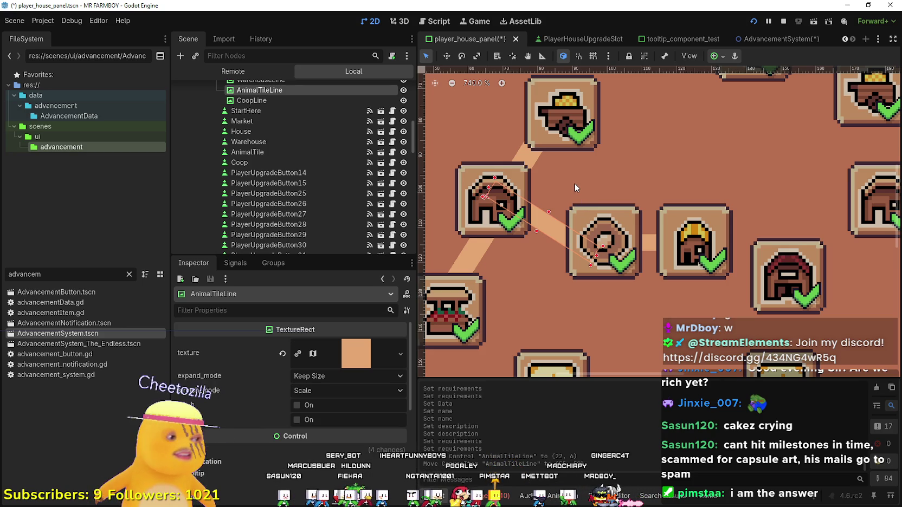
scroll(574, 184, "down", 3)
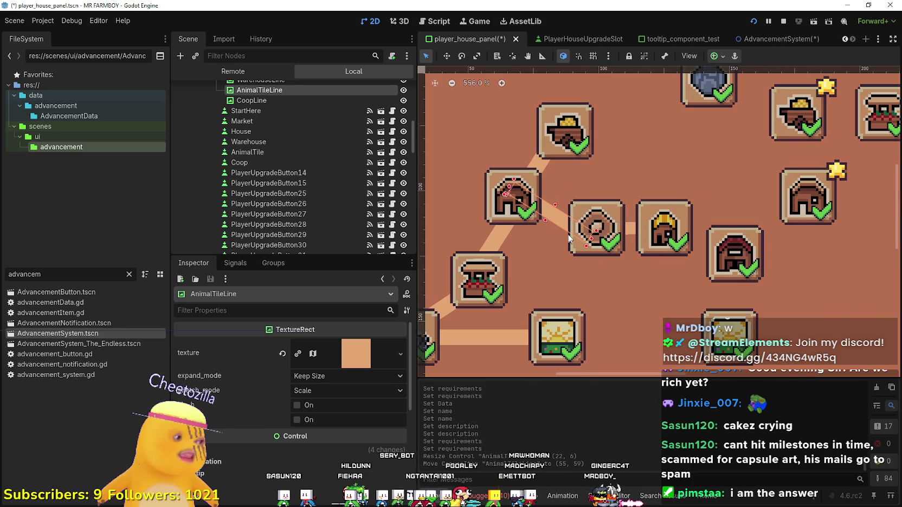
scroll(569, 239, "up", 2)
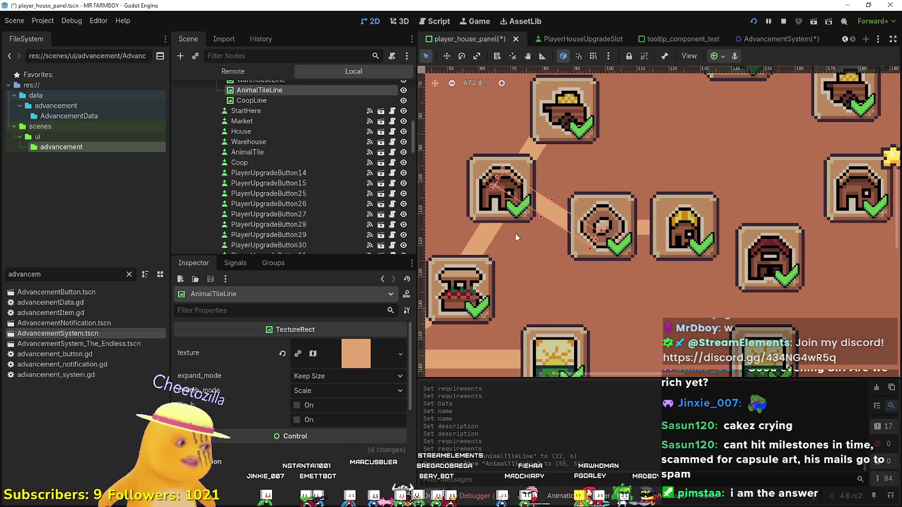
scroll(519, 232, "up", 1)
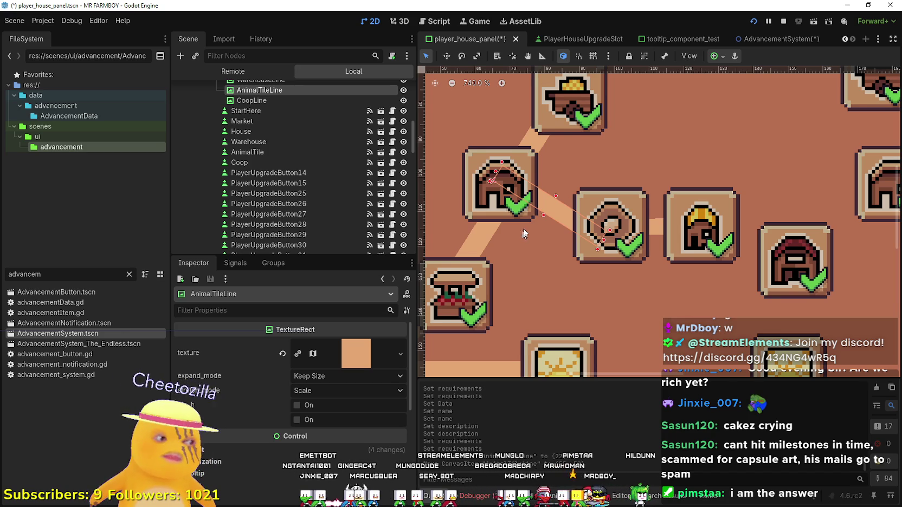
scroll(522, 230, "up", 1)
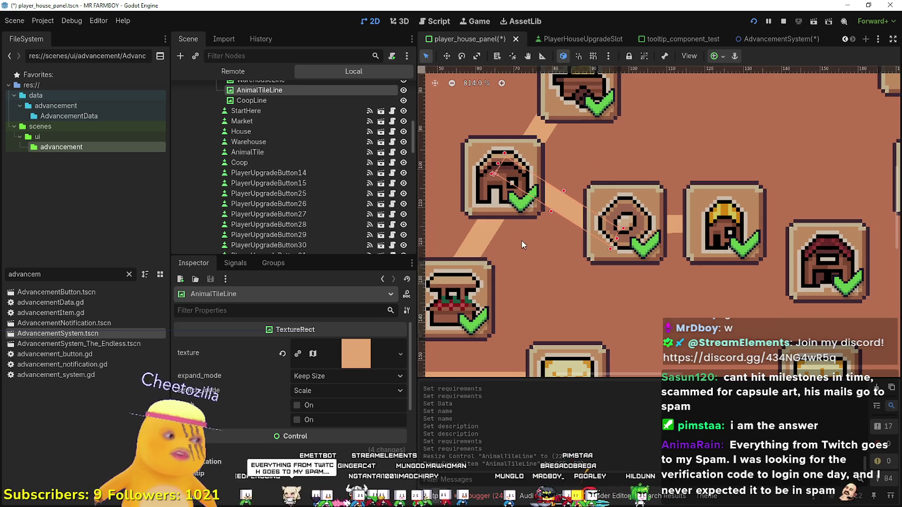
scroll(518, 230, "down", 1)
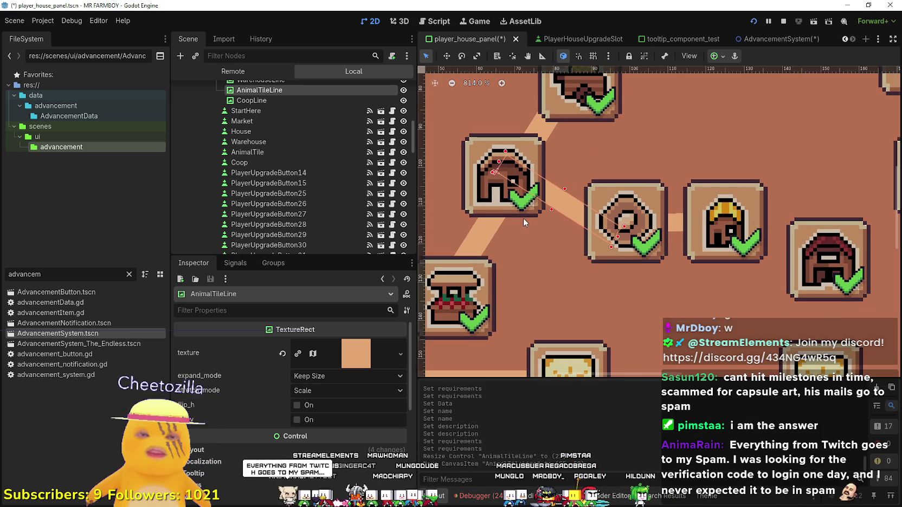
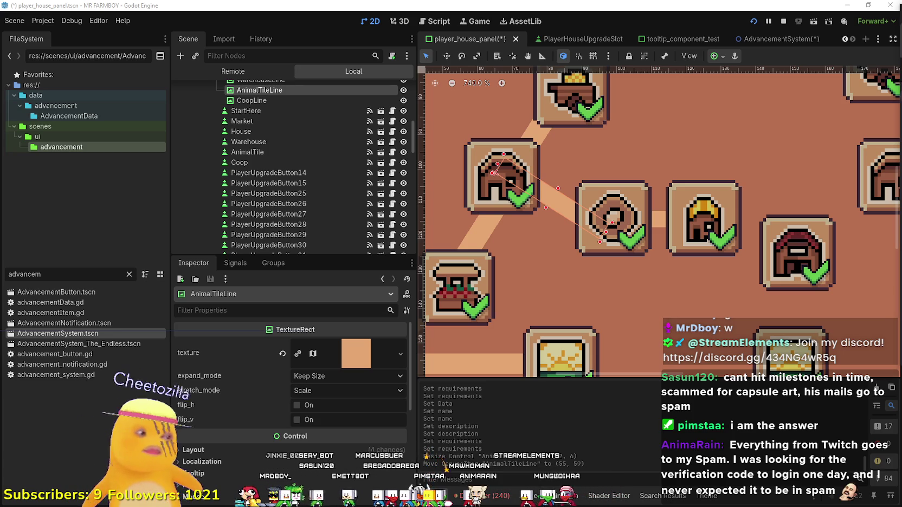
- Rotate AnimalTileLine to about -73° so it points from the house tile to the round animal tile
scroll(568, 239, "up", 2)
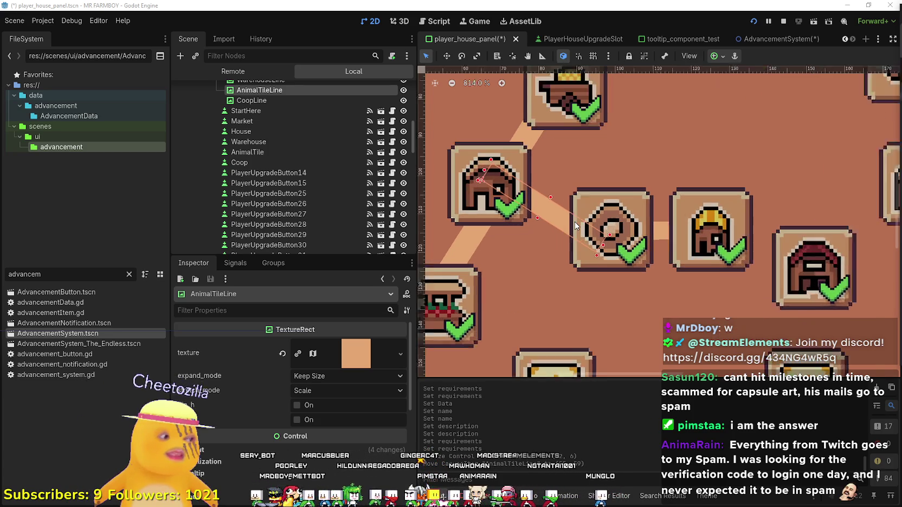
scroll(571, 226, "down", 4)
scroll(569, 217, "up", 4)
scroll(569, 209, "down", 2)
scroll(569, 209, "down", 1)
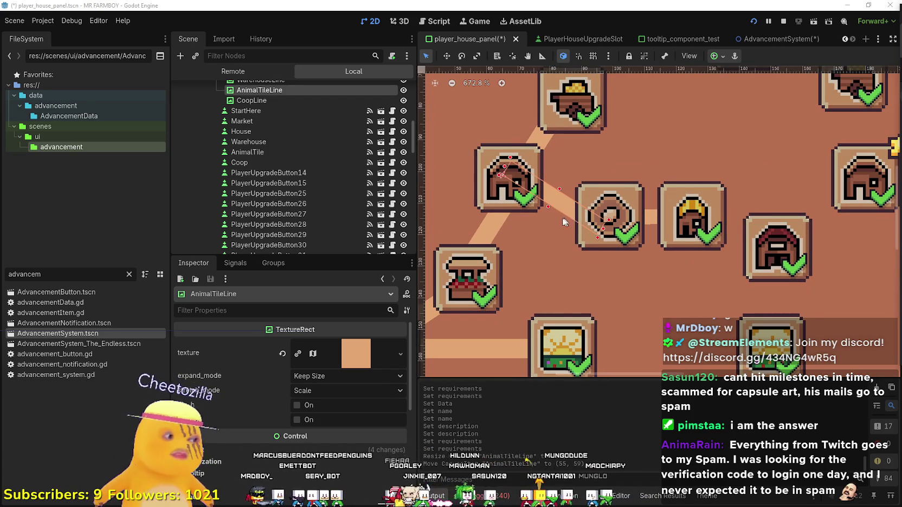
left_click(459, 57)
mouse_move(600, 227)
left_mouse_down()
mouse_move(585, 184)
mouse_move(555, 204)
left_mouse_up()
left_click(446, 57)
- Return to selection mode and select the CoopLine connector
scroll(594, 256, "down", 3)
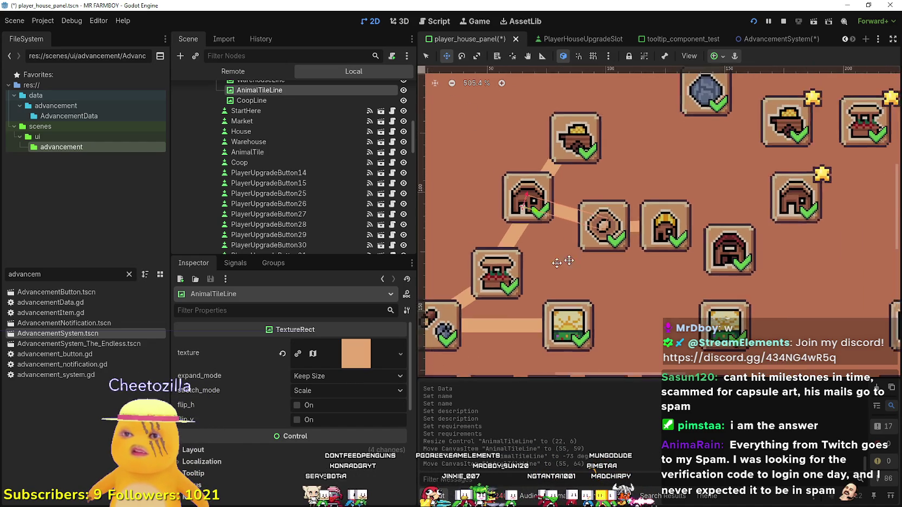
scroll(594, 256, "up", 2)
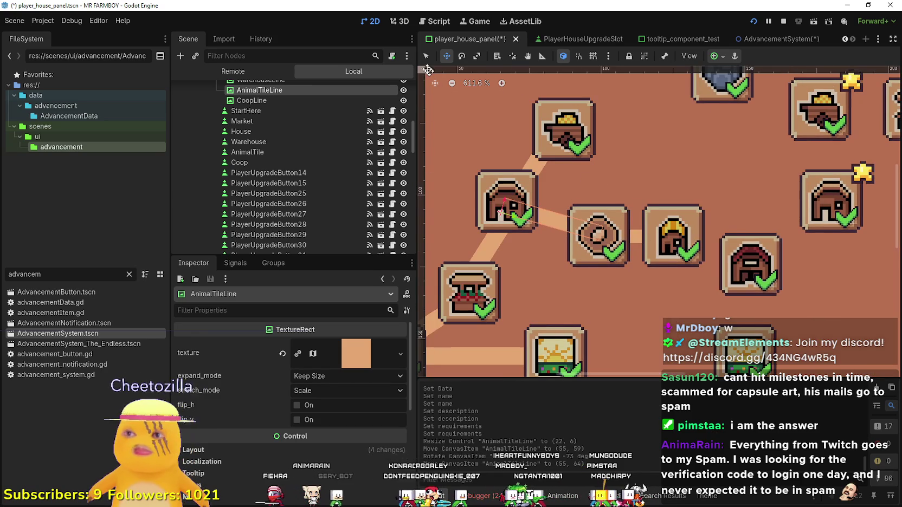
scroll(573, 245, "up", 4)
key("q")
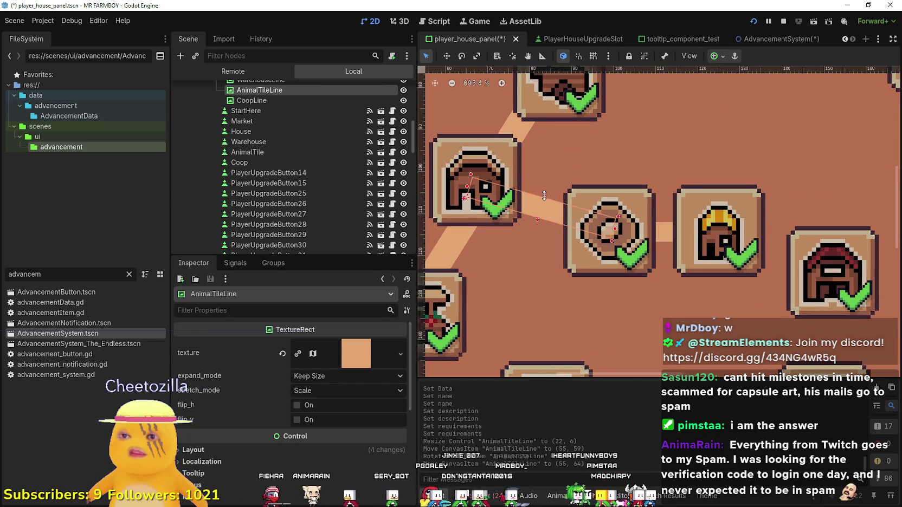
left_click(664, 232)
scroll(669, 244, "down", 2)
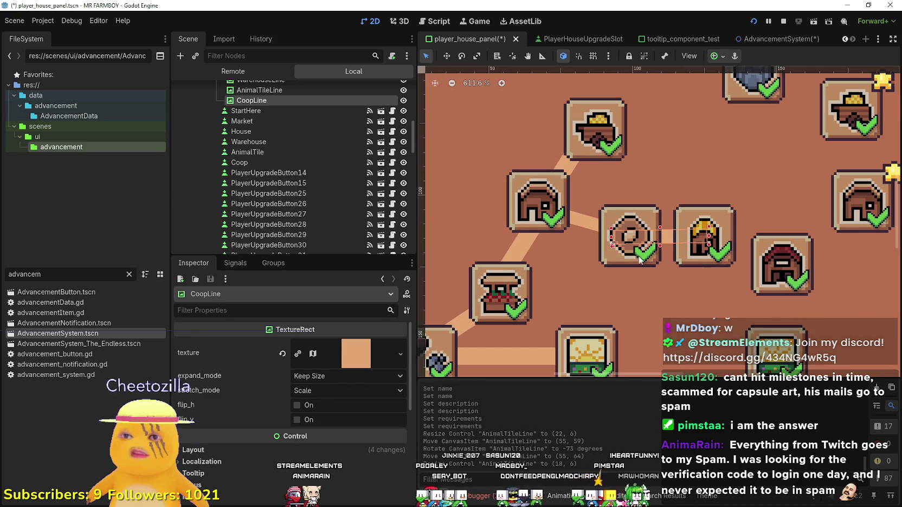
- Reselect CoopLine and set its Transform rotation to 0 in the Inspector
left_click(642, 261)
scroll(672, 238, "up", 3)
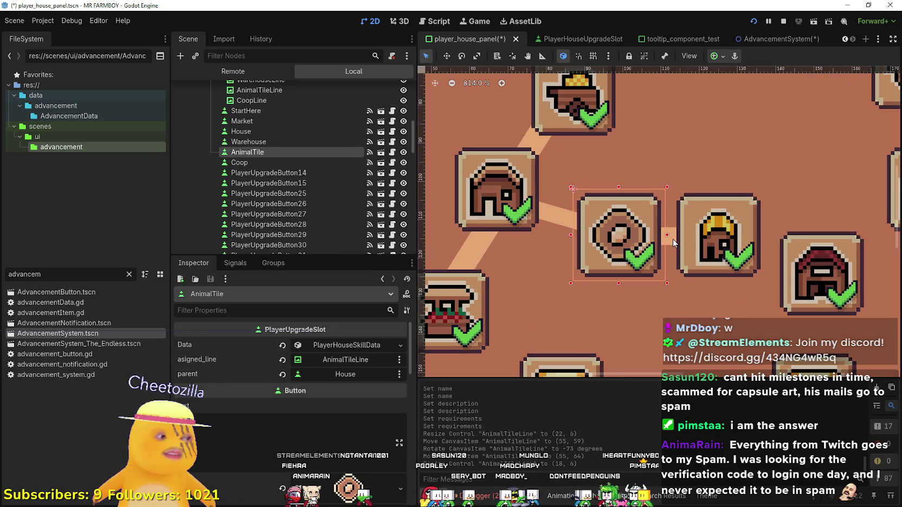
scroll(672, 243, "up", 2)
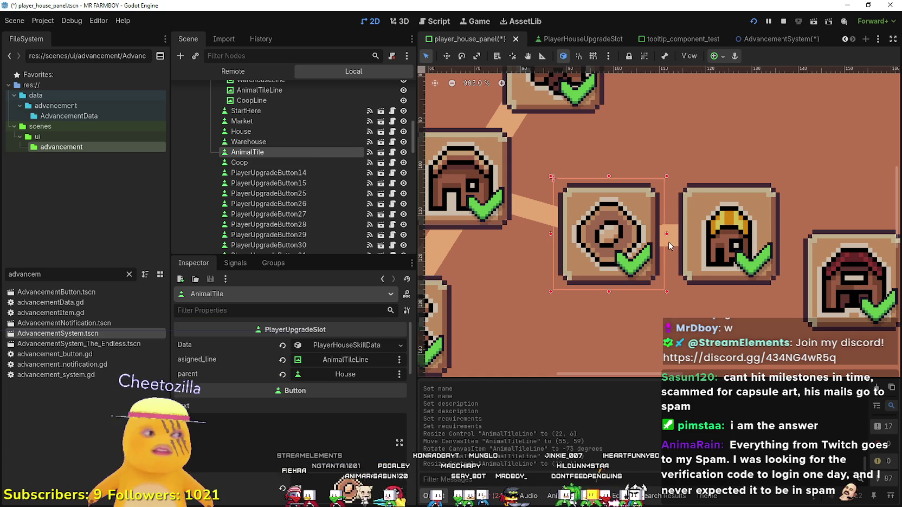
left_click(668, 241)
scroll(290, 426, "down", 5)
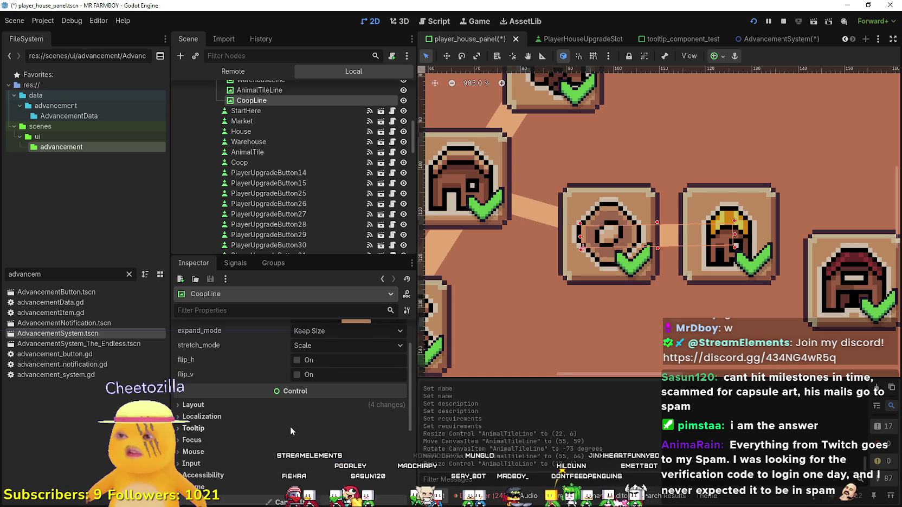
left_click(344, 404)
scroll(351, 422, "down", 3)
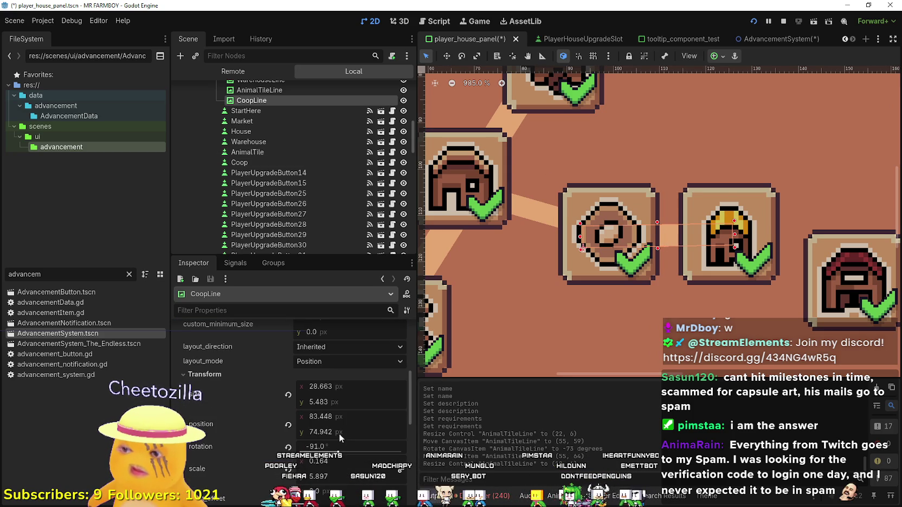
left_click(325, 446)
type("0")
key("Return")
- Shrink CoopLine's height to 1 px and move it between the animal and coop tiles
scroll(608, 292, "down", 1)
scroll(607, 291, "down", 2)
left_click_drag(598, 294, 607, 274)
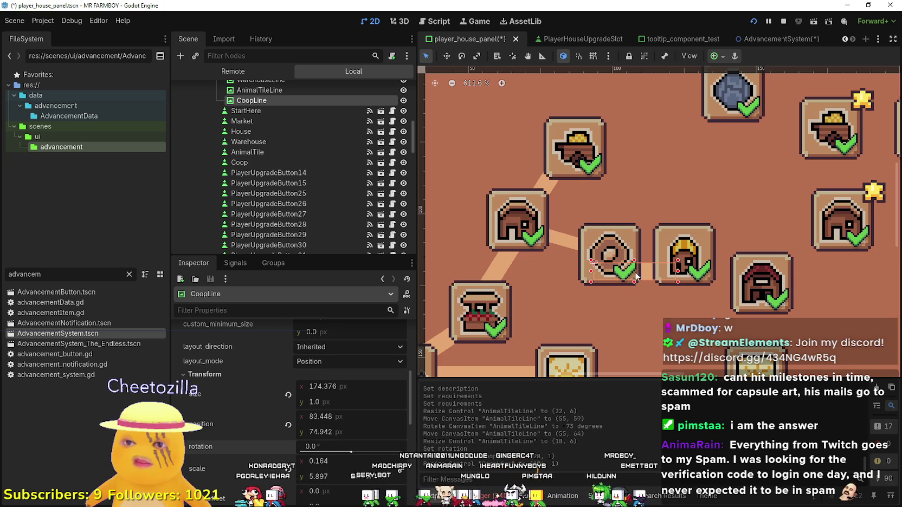
left_click(647, 267)
left_click_drag(647, 267, 653, 255)
- Reset CoopLine's scale to (1, 1)
scroll(651, 253, "up", 3)
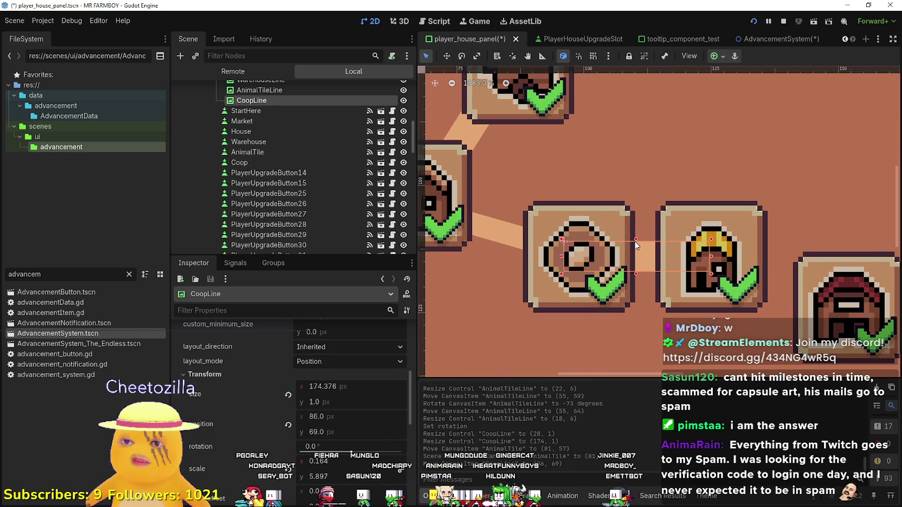
scroll(322, 448, "down", 1)
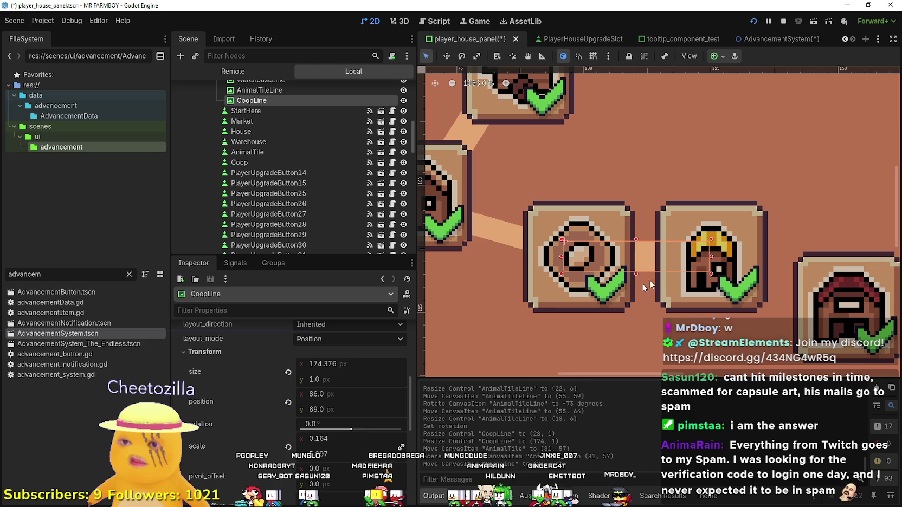
left_click(288, 447)
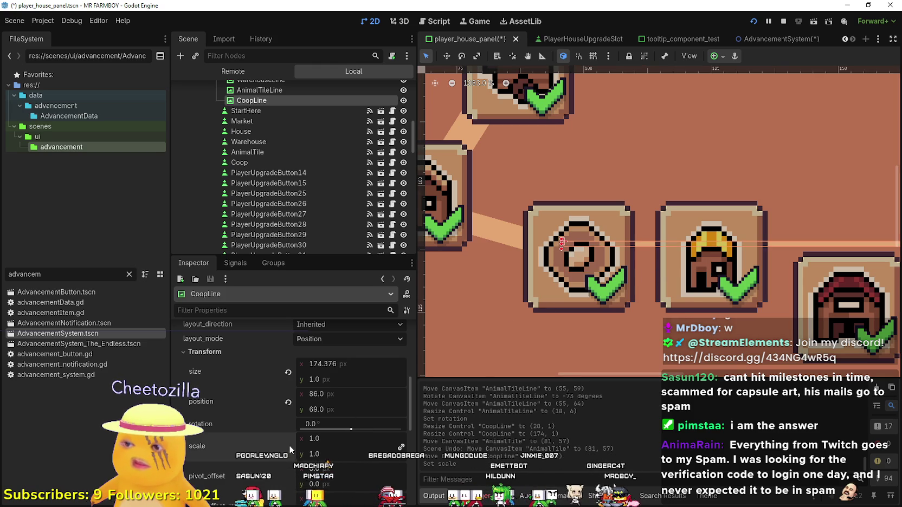
scroll(639, 267, "down", 1)
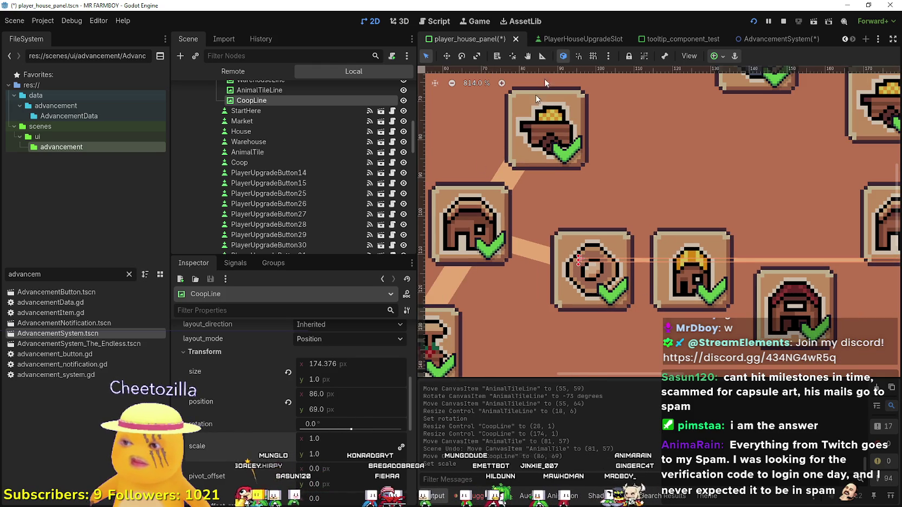
scroll(623, 170, "down", 1)
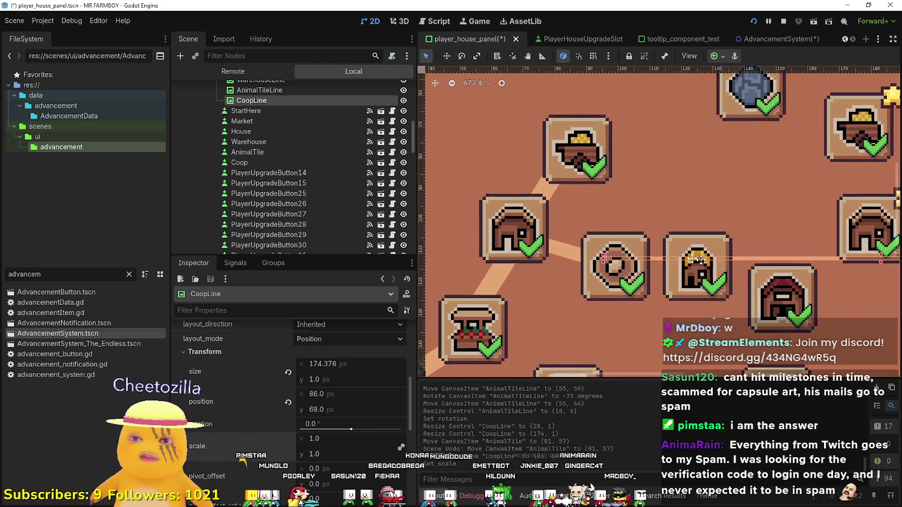
scroll(790, 256, "right", 3)
scroll(790, 256, "down", 6)
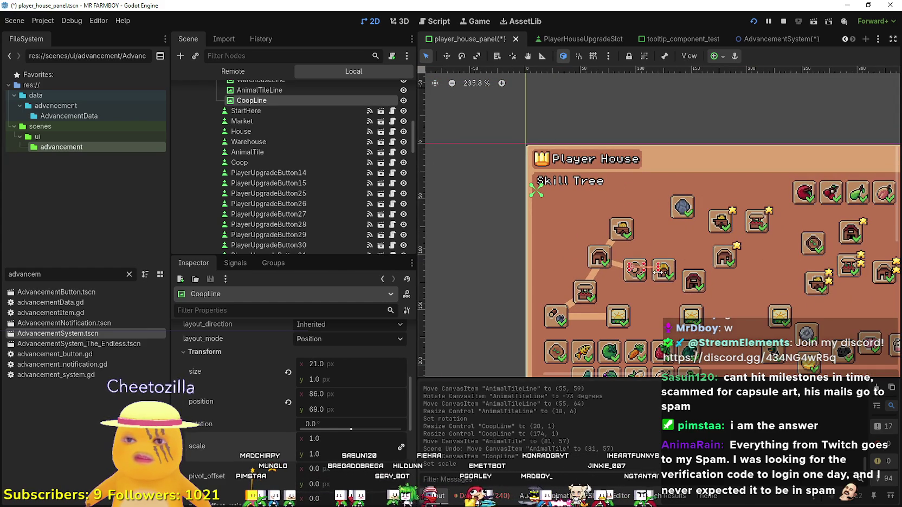
- Drag CoopLine's edge to make it 5 px tall
scroll(648, 268, "up", 4)
left_click_drag(641, 270, 651, 273)
scroll(649, 273, "up", 3)
scroll(651, 270, "up", 2)
- Save the player_house_panel scene and switch over to the Steam store
key("ctrl+s")
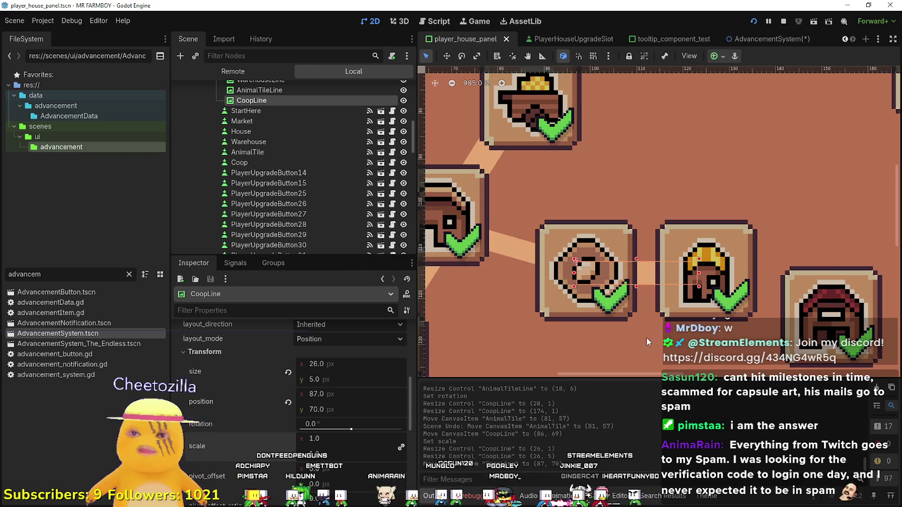
scroll(652, 271, "down", 5)
scroll(622, 279, "down", 2)
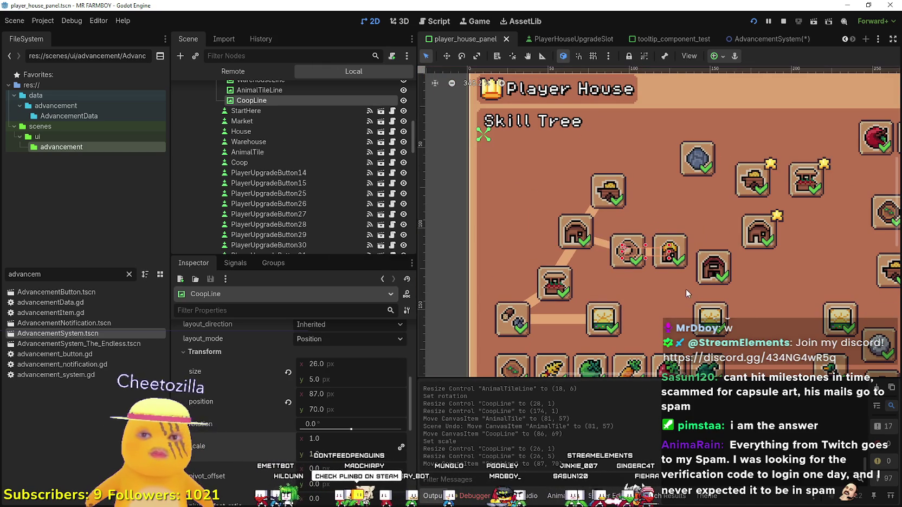
scroll(670, 286, "up", 4)
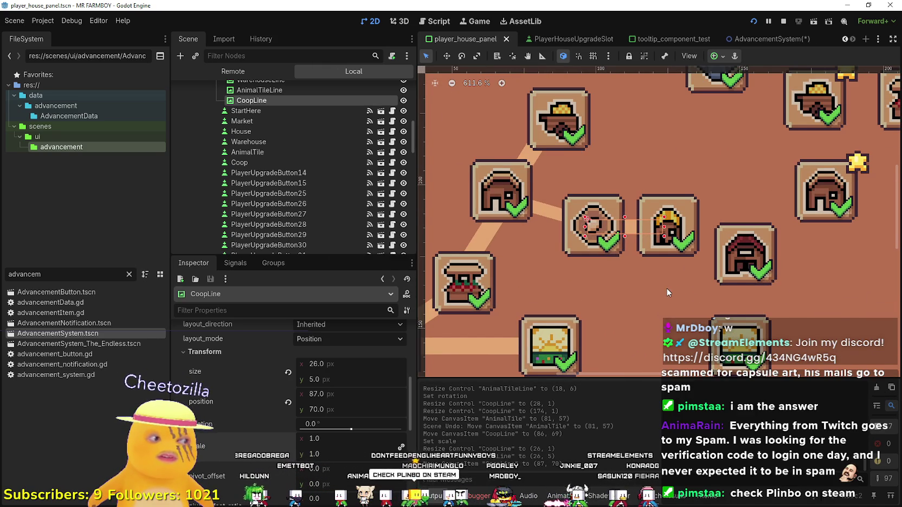
scroll(667, 284, "down", 2)
scroll(665, 287, "up", 3)
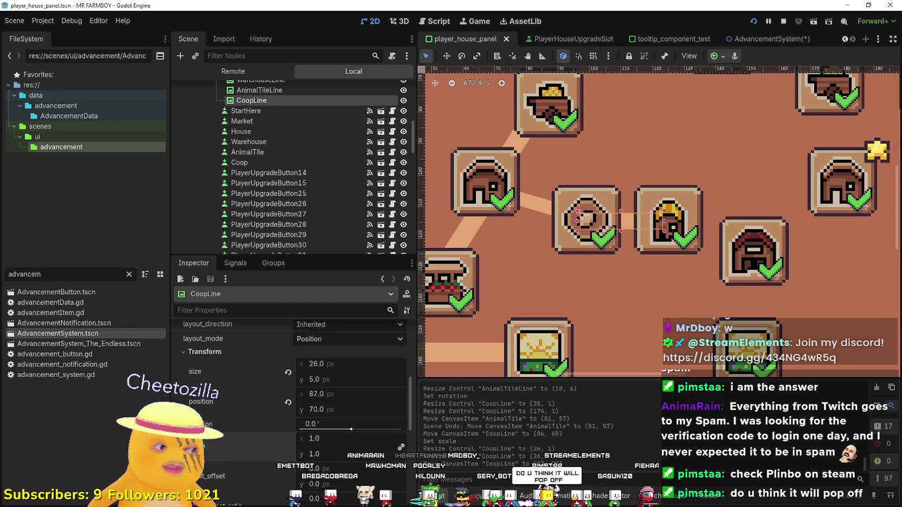
key("alt+Tab")
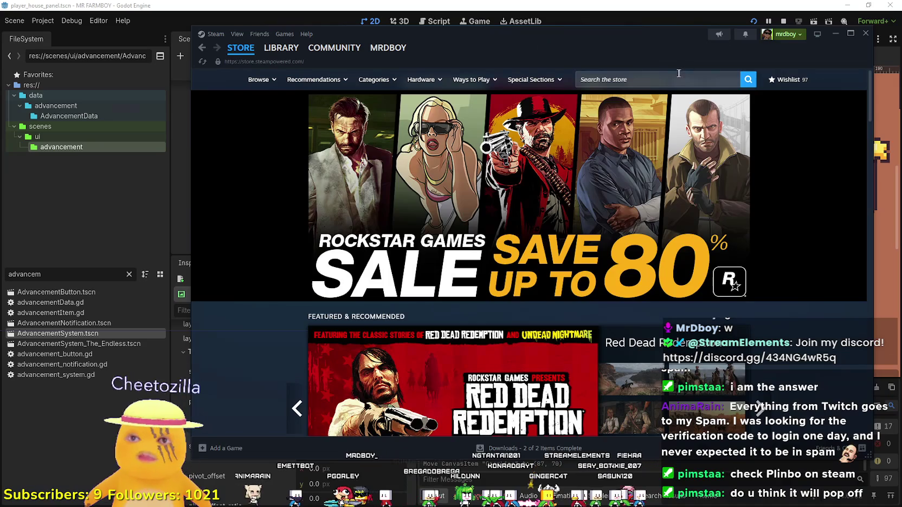
- Search the Steam store for 'Plinbo' and open the Plinbo: Roguelike Plinko page
left_click(661, 74)
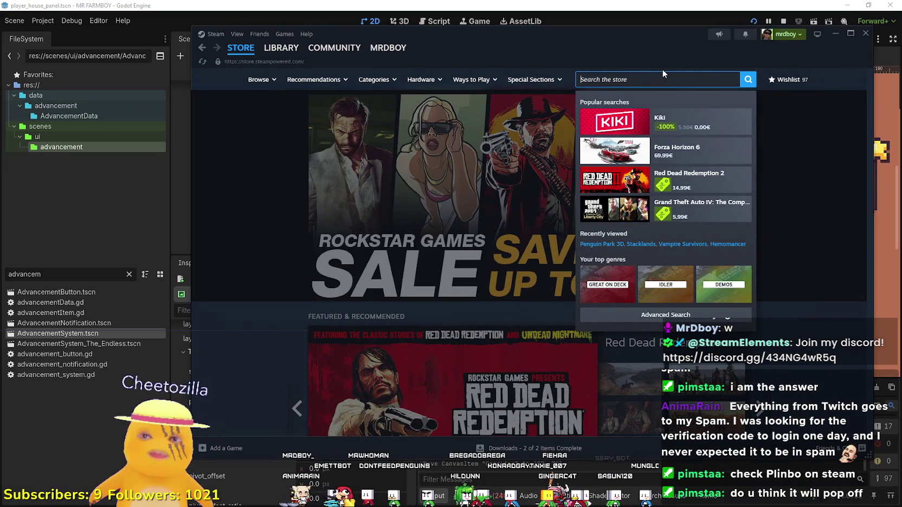
type("P")
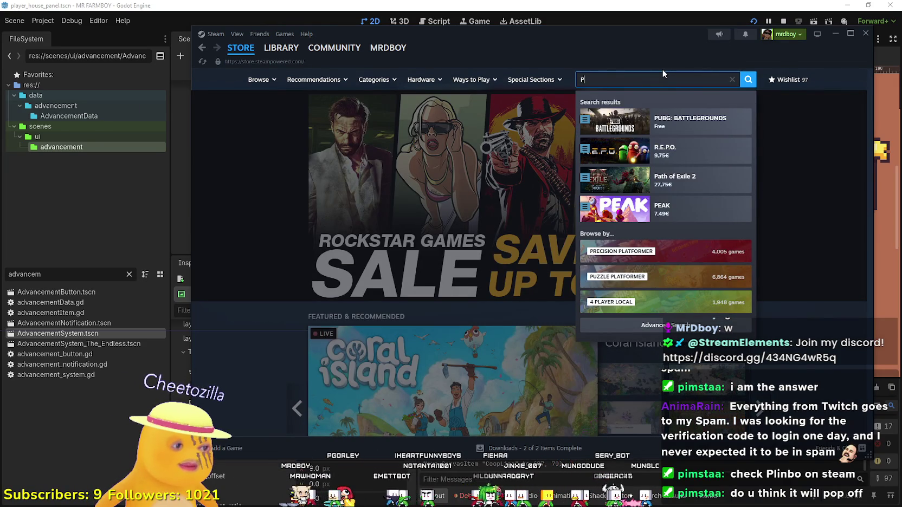
type("linbo")
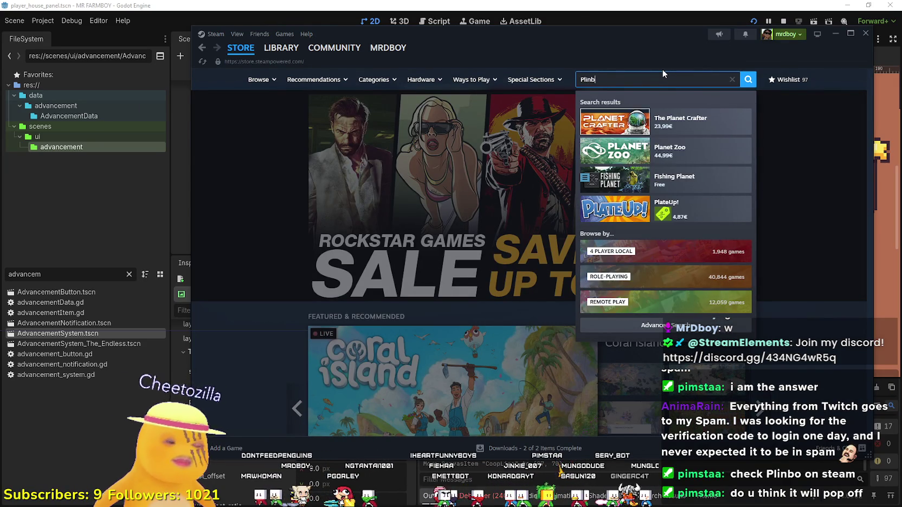
left_click(688, 122)
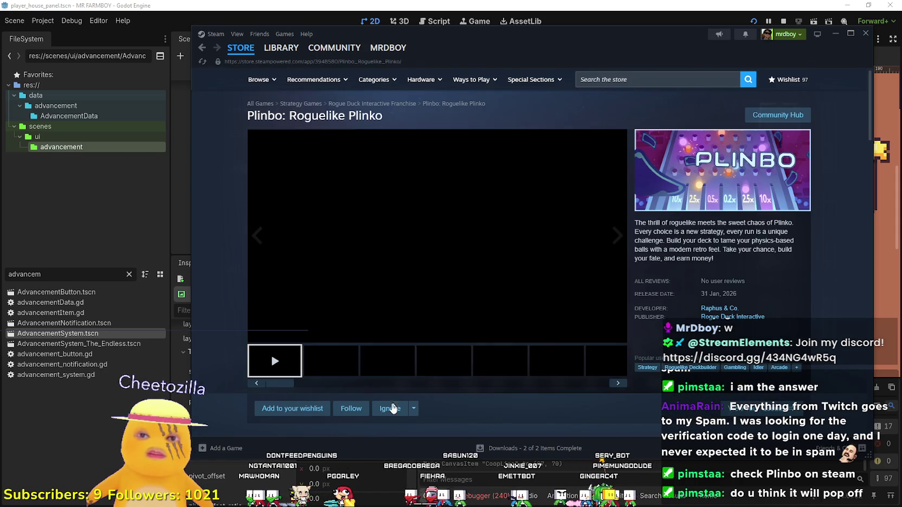
- View Plinbo's second screenshot at full size, close it, and play the trailer
left_click(340, 362)
left_click(458, 267)
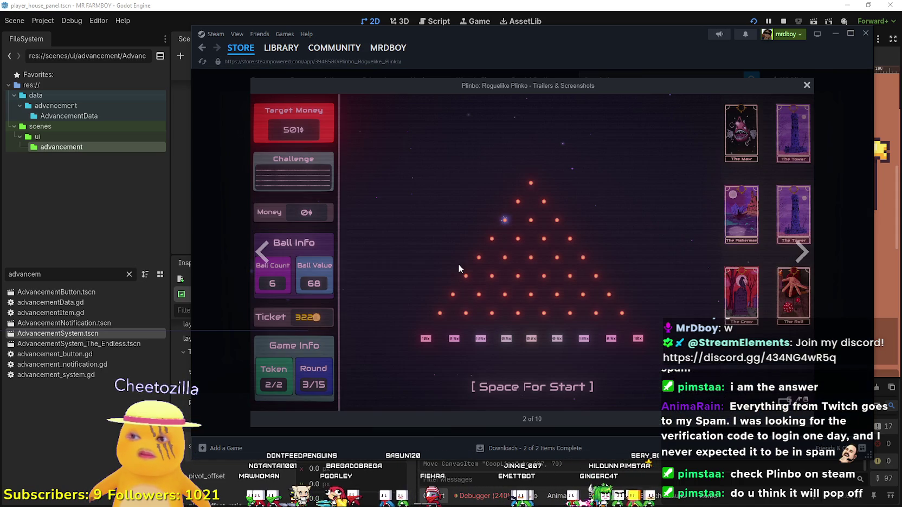
left_click(864, 250)
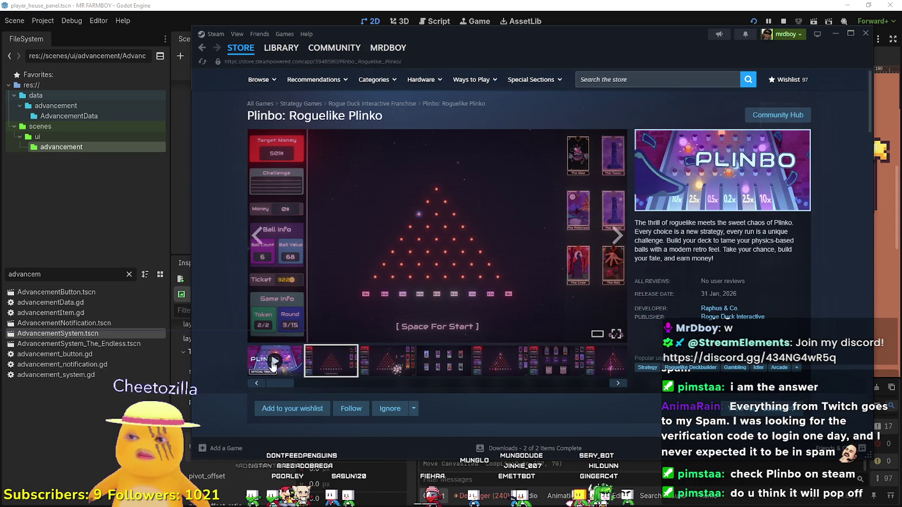
left_click(273, 366)
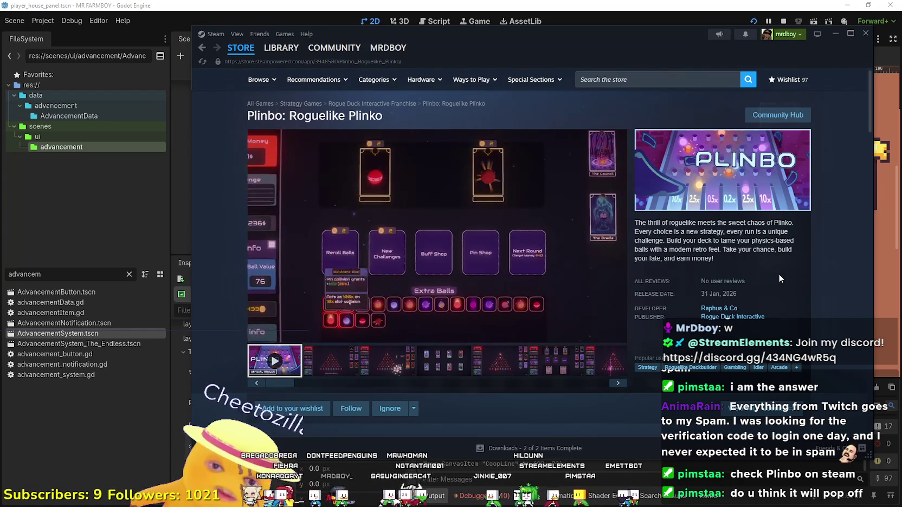
- Skip the Plinbo trailer ahead, check the developer's other games, then jump the trailer to 0:41
scroll(433, 304, "down", 3)
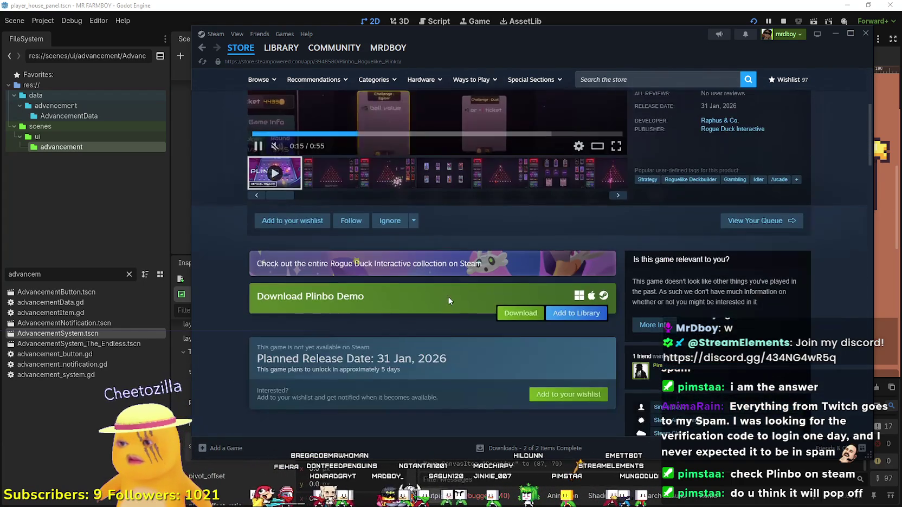
scroll(448, 297, "down", 2)
scroll(466, 347, "down", 4)
scroll(476, 367, "up", 4)
scroll(473, 363, "up", 5)
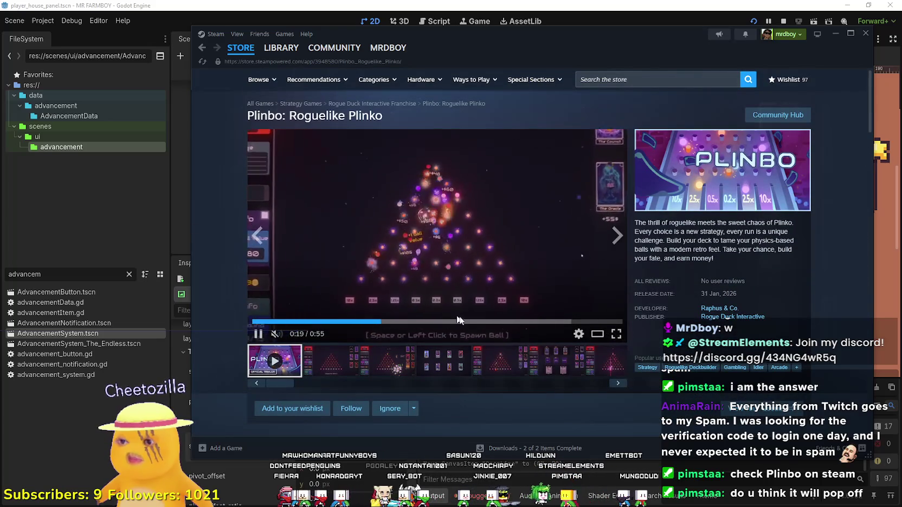
left_click(564, 321)
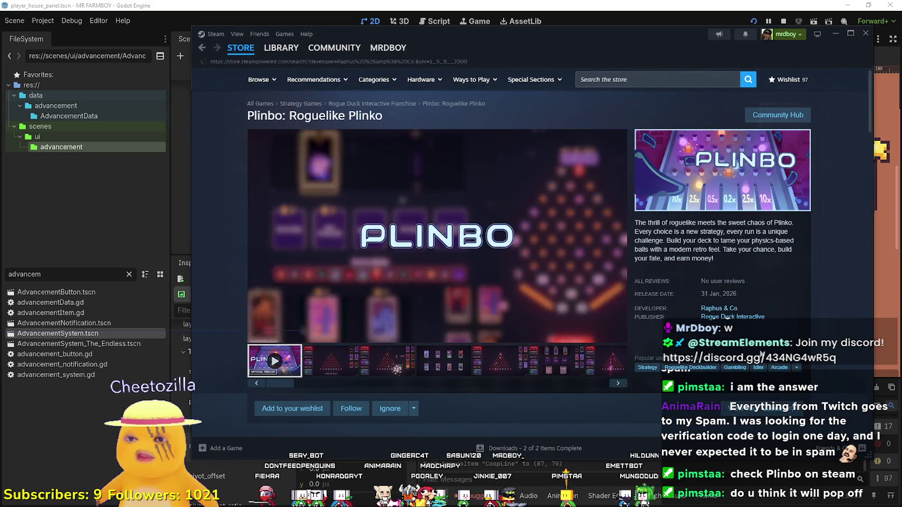
left_click(719, 308)
left_click(549, 271)
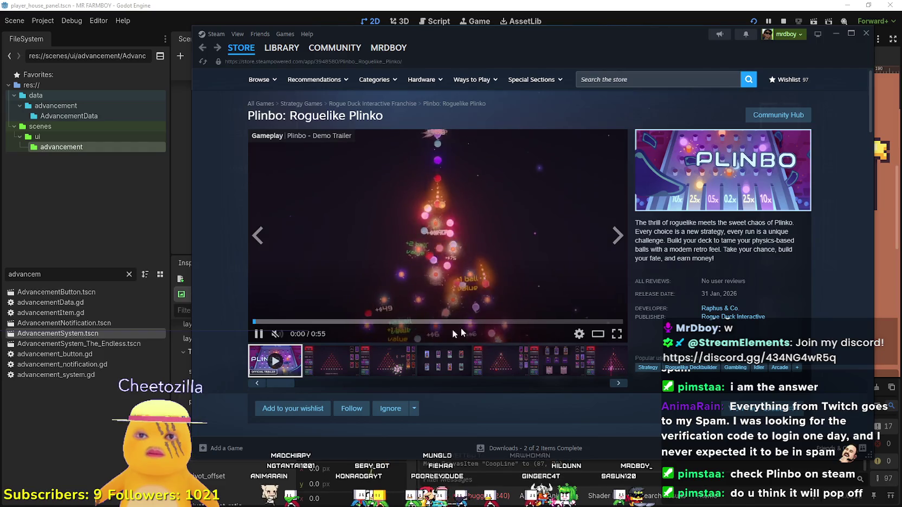
left_click(529, 322)
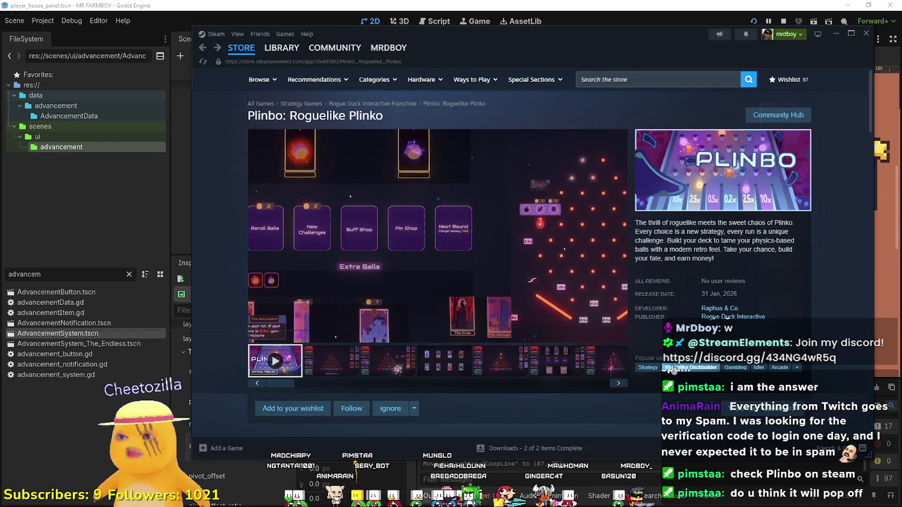
- Expand and read through Plinbo's full game description
scroll(471, 259, "down", 1)
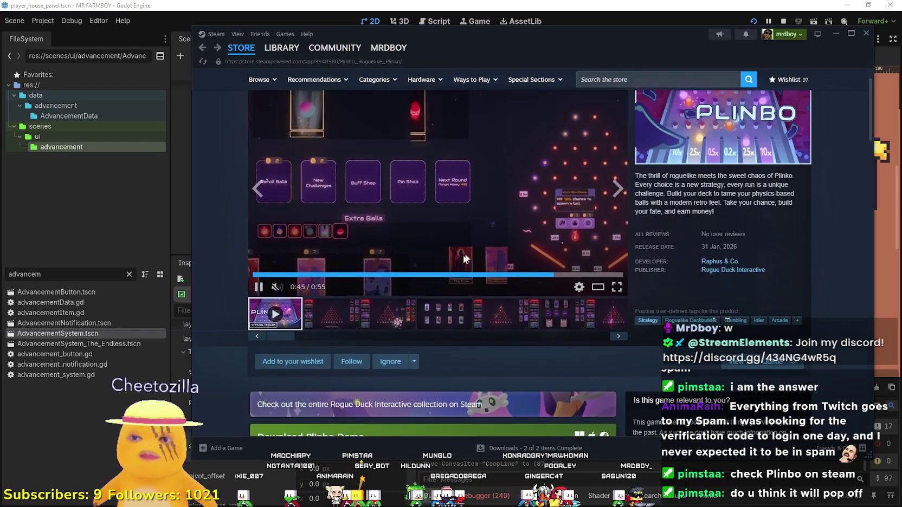
scroll(466, 260, "down", 15)
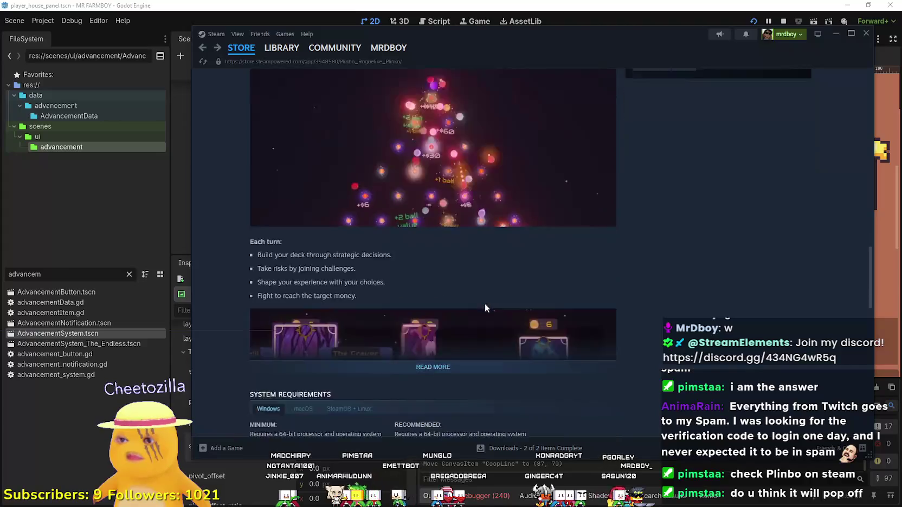
scroll(484, 307, "down", 3)
left_click(456, 279)
scroll(462, 285, "down", 6)
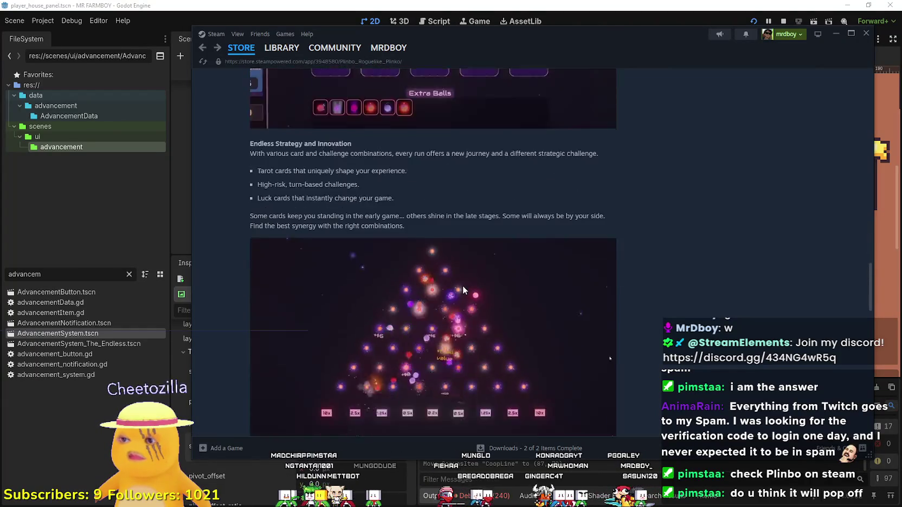
scroll(463, 285, "down", 2)
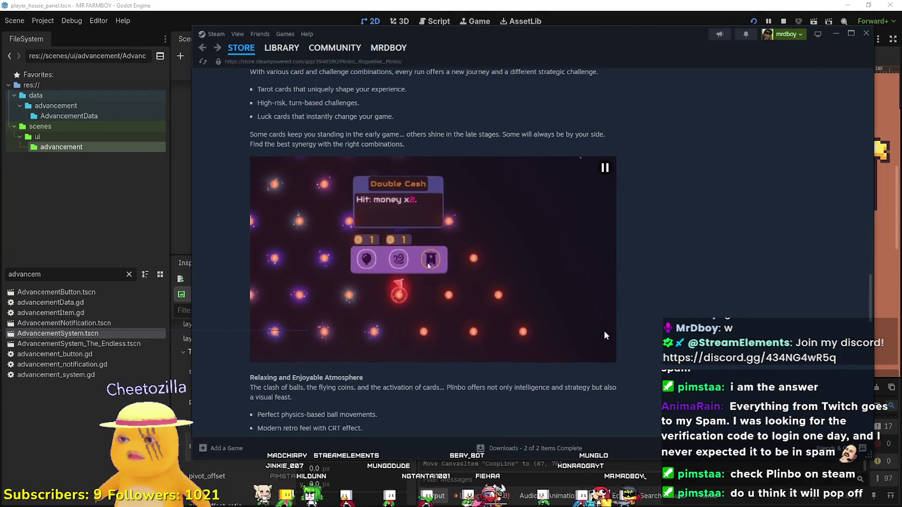
scroll(604, 331, "down", 6)
scroll(604, 334, "up", 9)
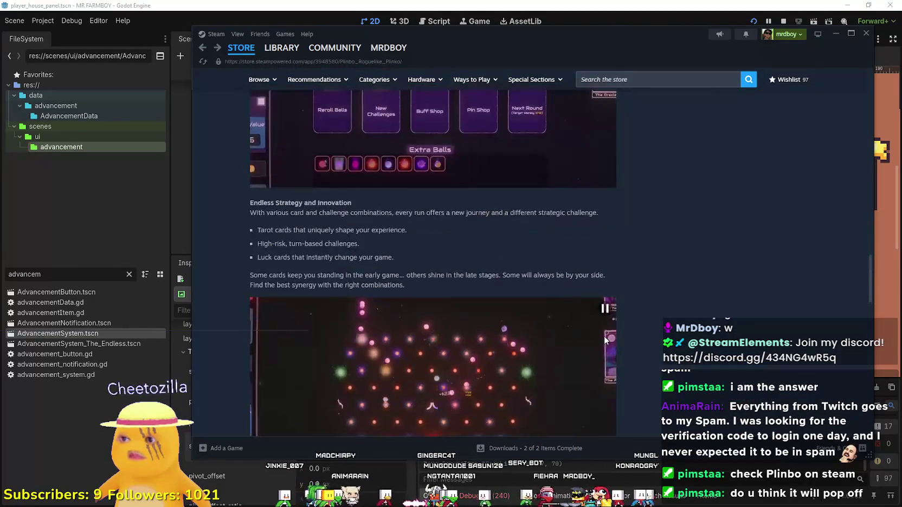
scroll(604, 336, "down", 5)
scroll(299, 372, "up", 6)
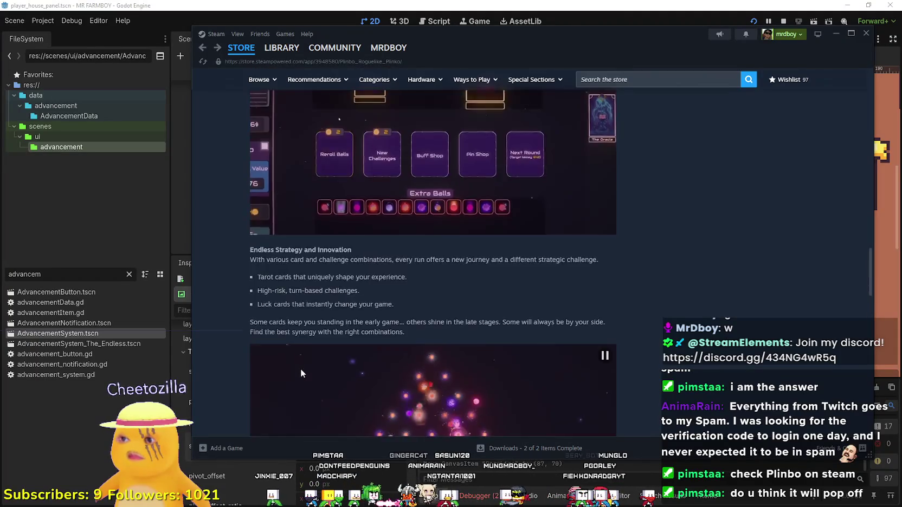
scroll(302, 336, "up", 5)
- Go to the Steam store front page, then minimize Steam to return to Godot
mouse_move(241, 51)
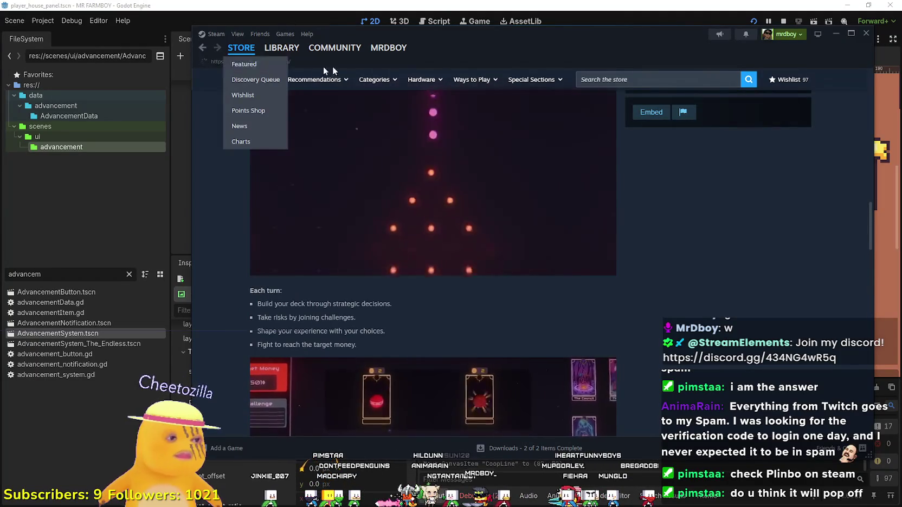
left_click(297, 70)
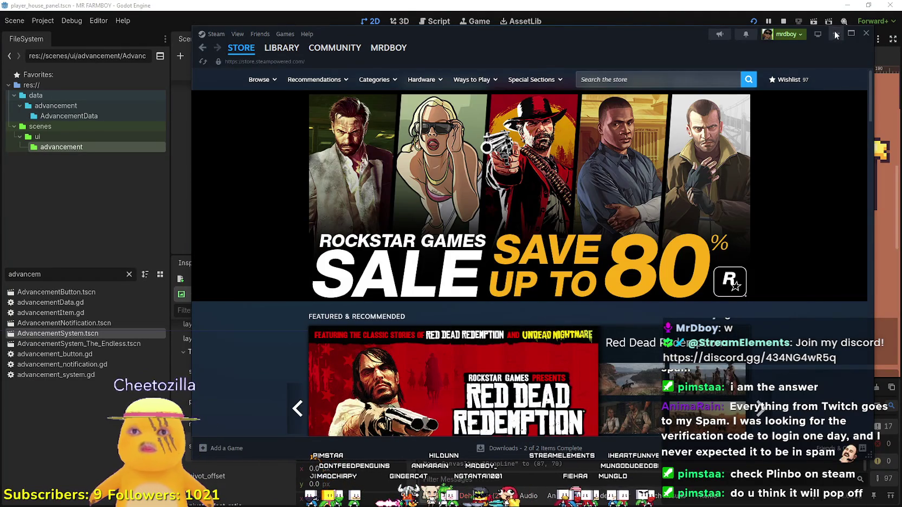
left_click(835, 34)
scroll(581, 268, "up", 2)
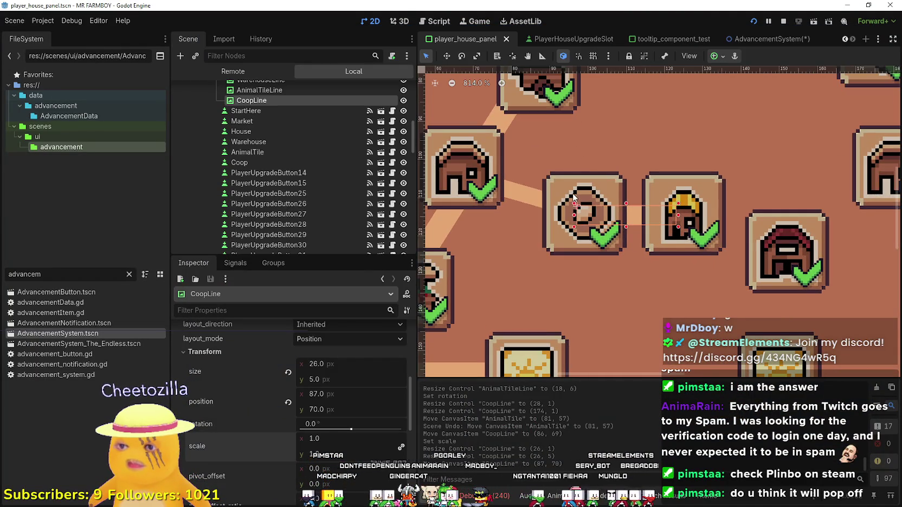
- Review the AnimalTile and Coop upgrade slots and save the skill tree scene
left_click(573, 196)
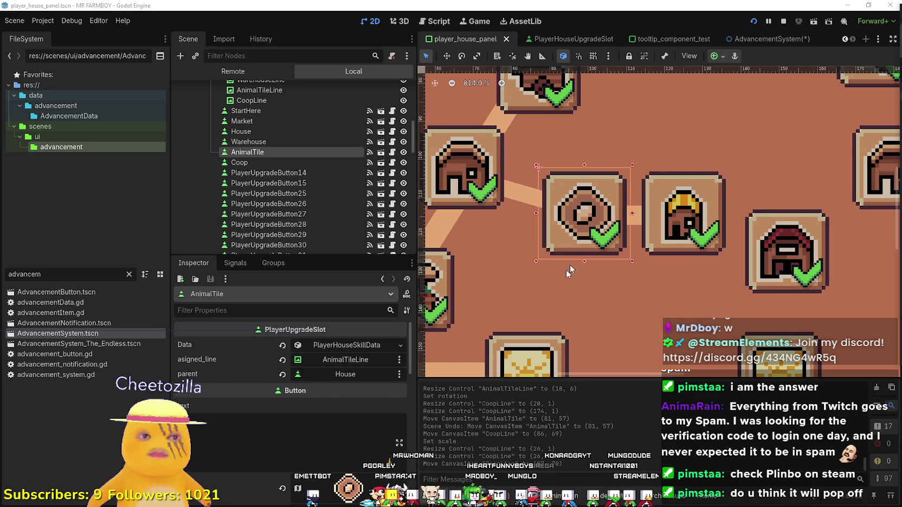
scroll(580, 267, "down", 5)
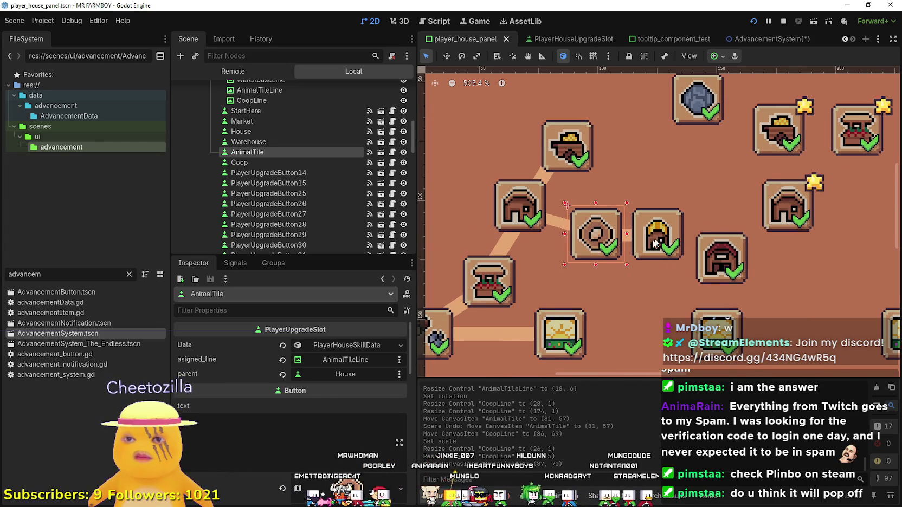
left_click(658, 242)
scroll(658, 241, "down", 1)
scroll(317, 419, "up", 2)
key("ctrl+s")
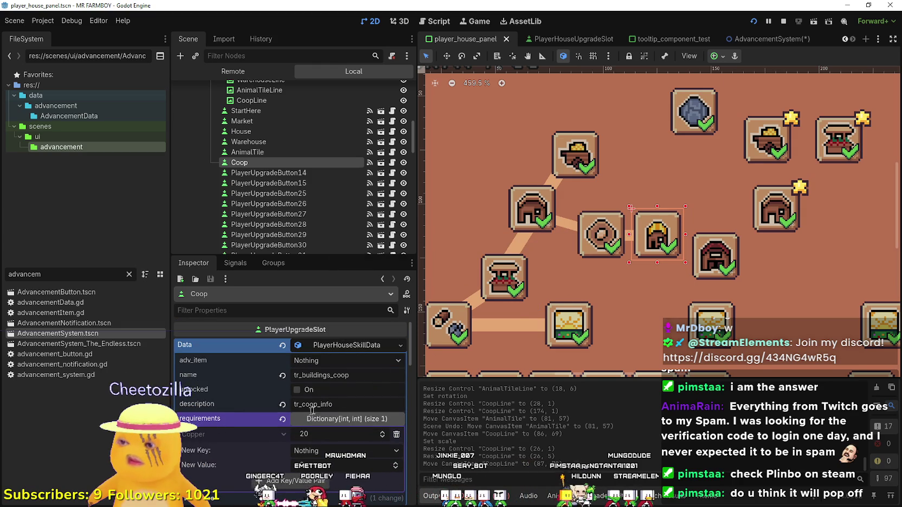
- Inspect AnimalTile's PlayerHouseSkillData (50 Copper requirement), save again, and stop the running game
left_click(603, 229)
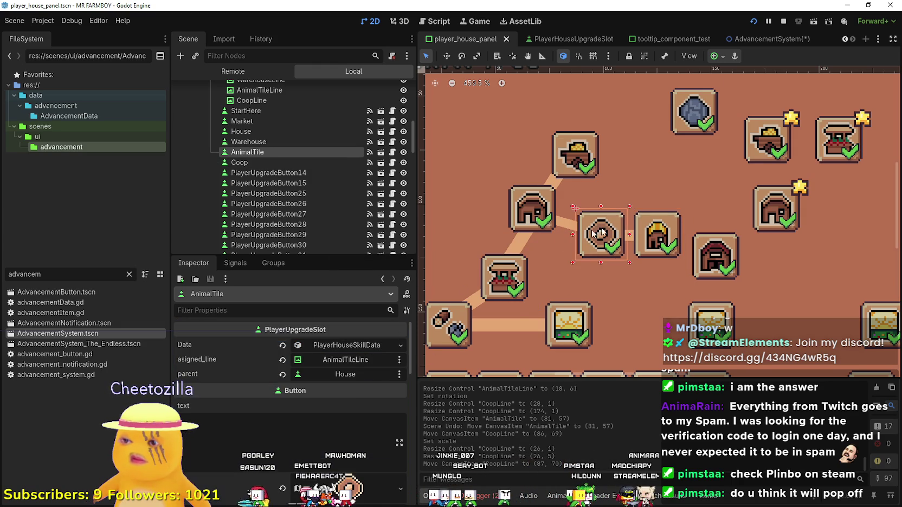
left_click(351, 347)
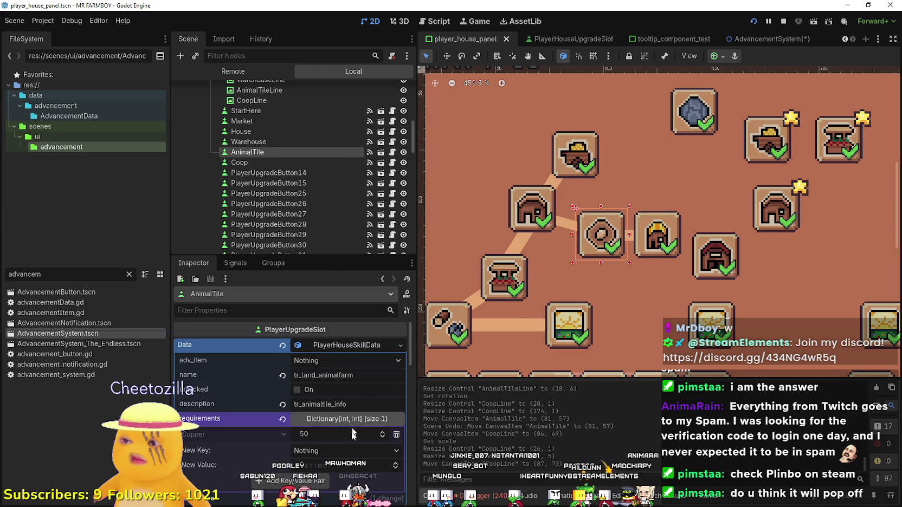
scroll(293, 379, "down", 5)
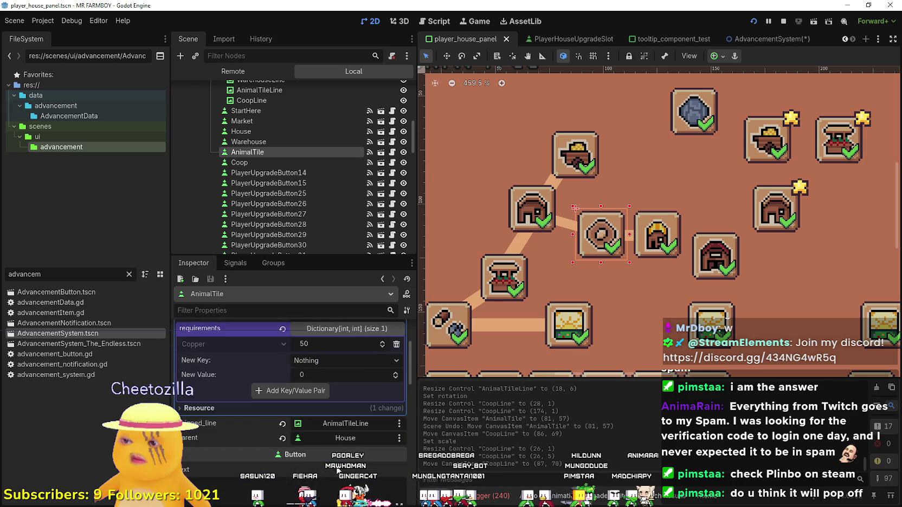
scroll(292, 379, "up", 3)
scroll(637, 254, "down", 2)
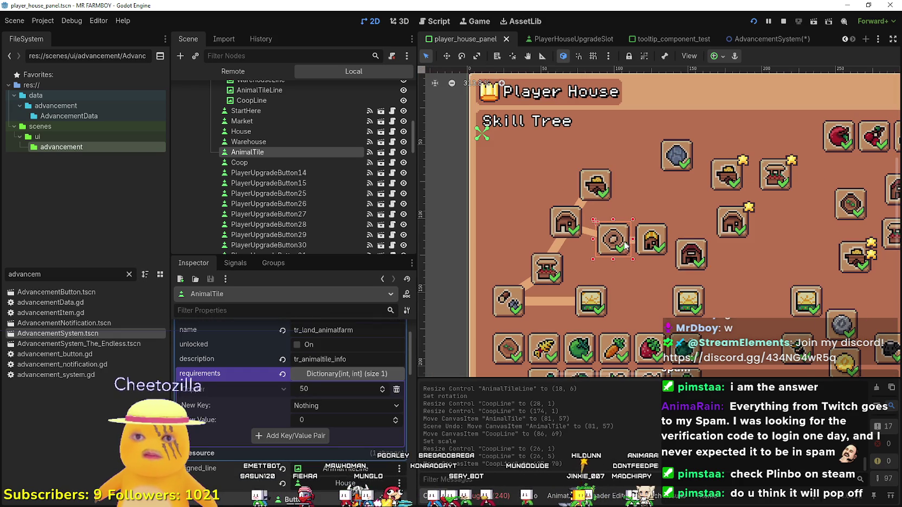
key("ctrl+s")
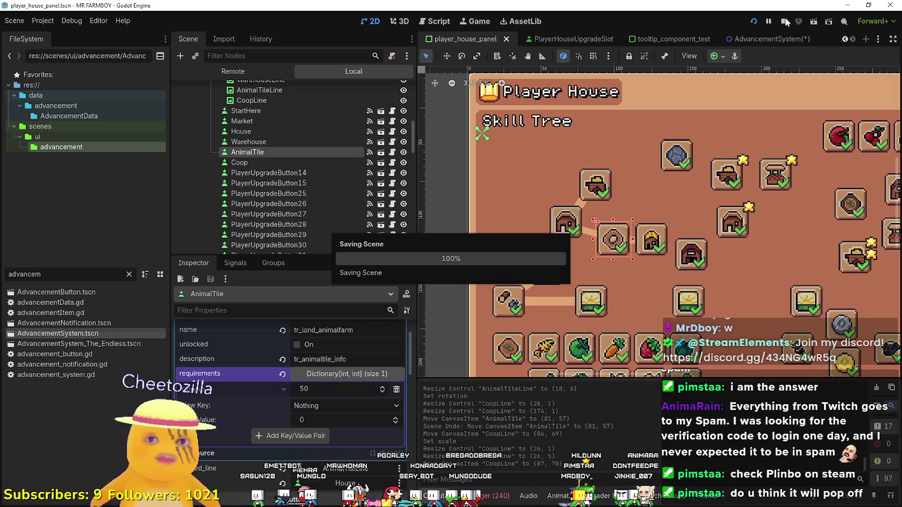
left_click(781, 25)
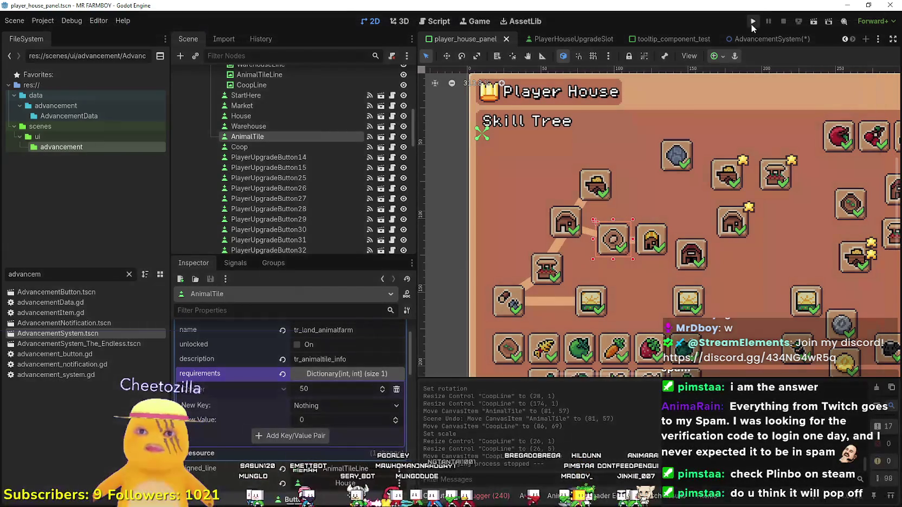
- Run the game with F5 and open the list of saved games
key("F5")
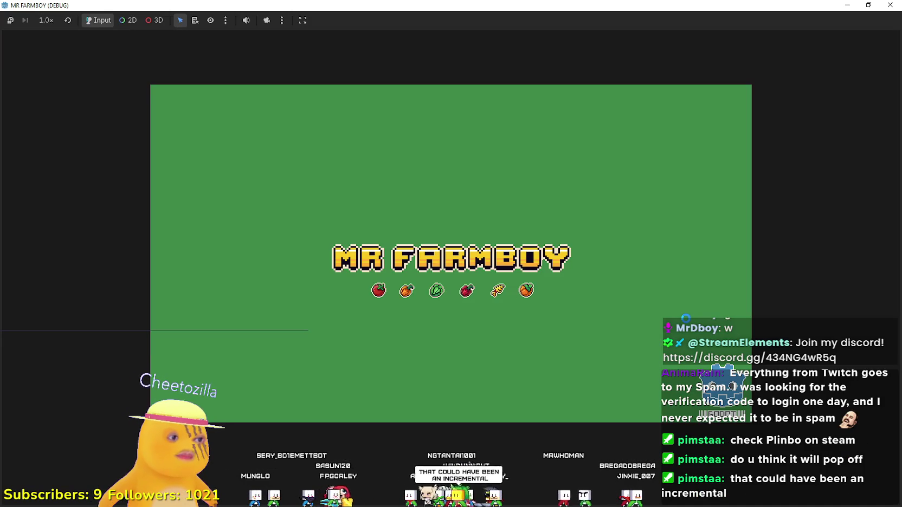
left_click(889, 5)
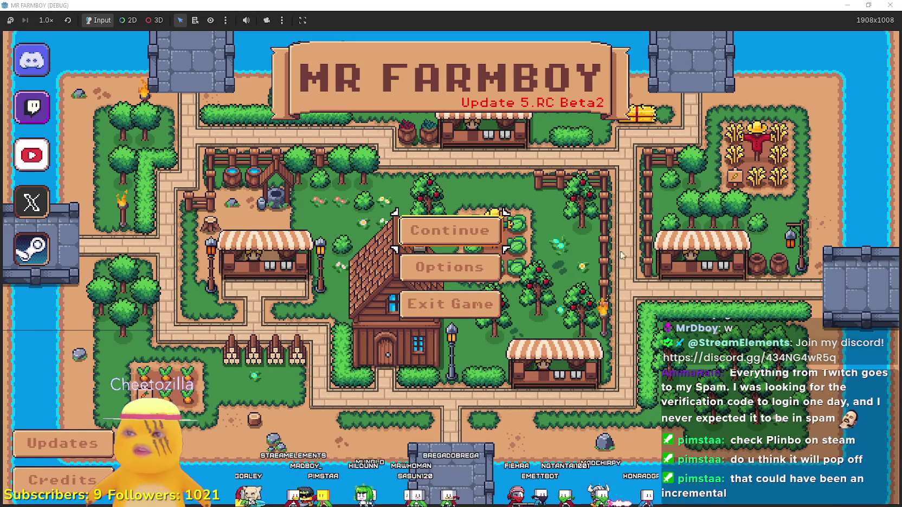
left_click(419, 233)
scroll(504, 261, "down", 4)
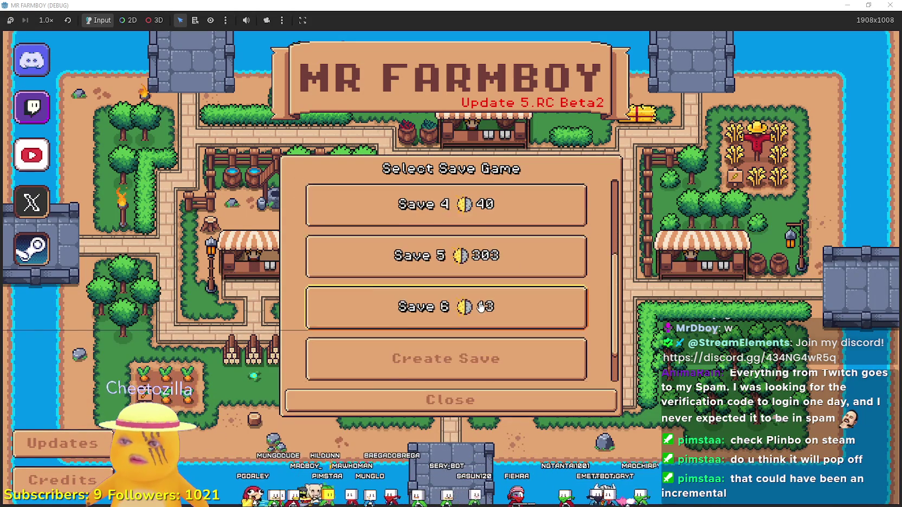
- Delete Save 6, create a new save, and dismiss the uncle's opening letter
left_click(496, 261)
left_click(496, 265)
left_click(394, 298)
left_click(412, 307)
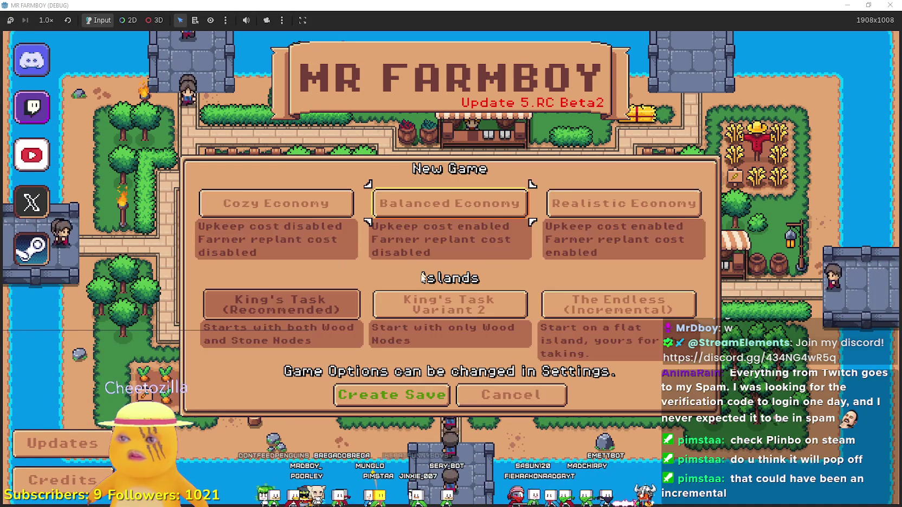
left_click(413, 387)
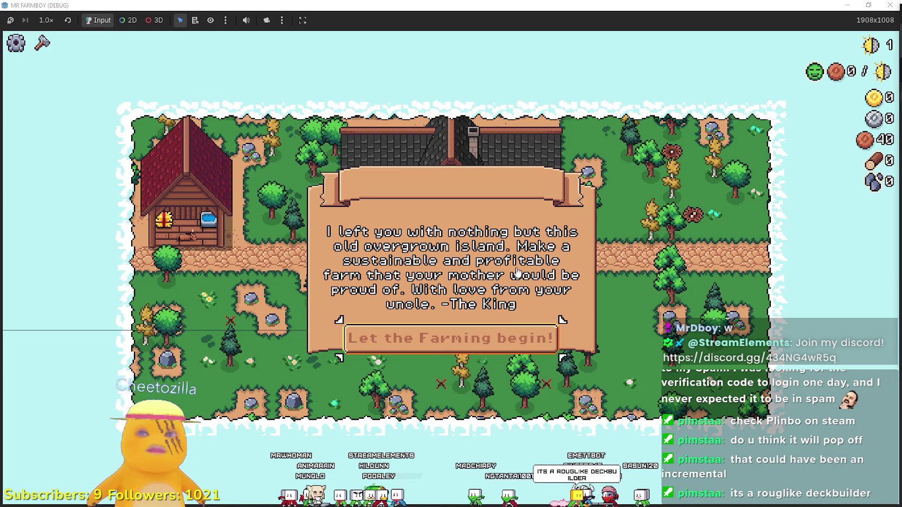
left_click(487, 342)
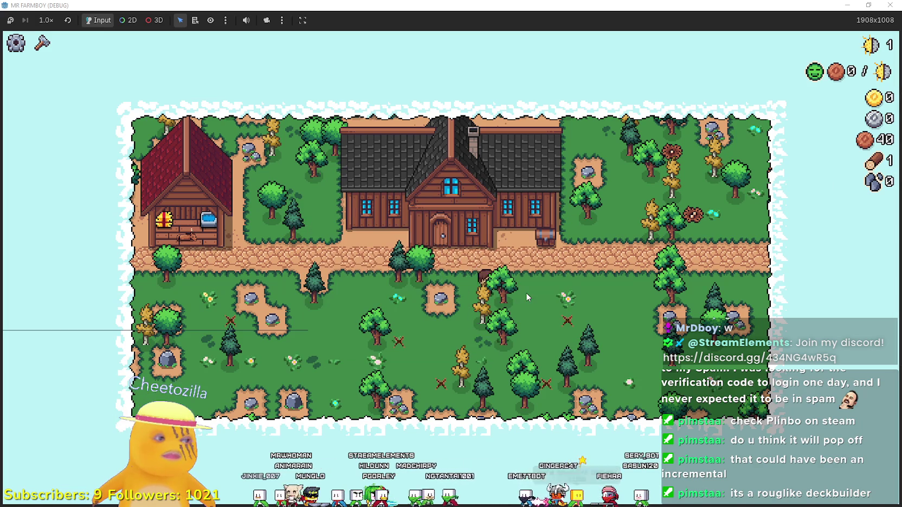
- Resume the game from the debugger break and maximize the game window
scroll(600, 313, "up", 1)
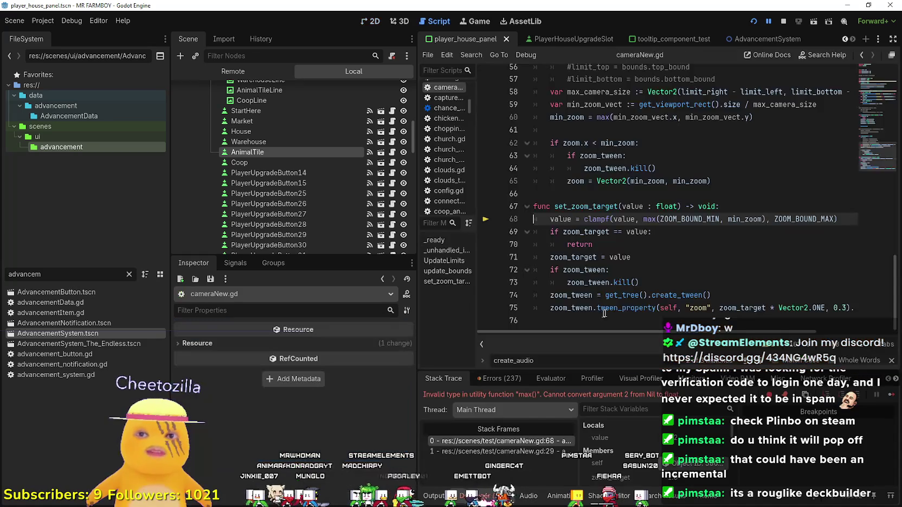
left_click(890, 395)
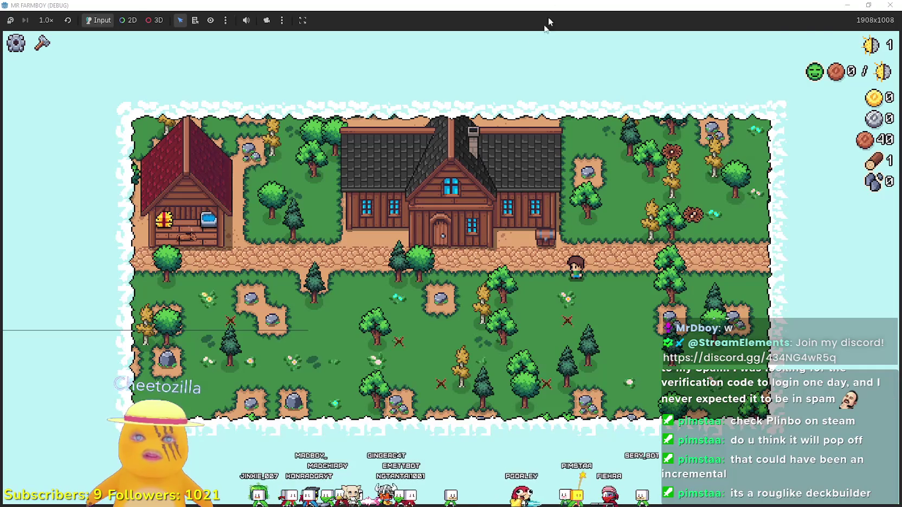
double_click(559, 6)
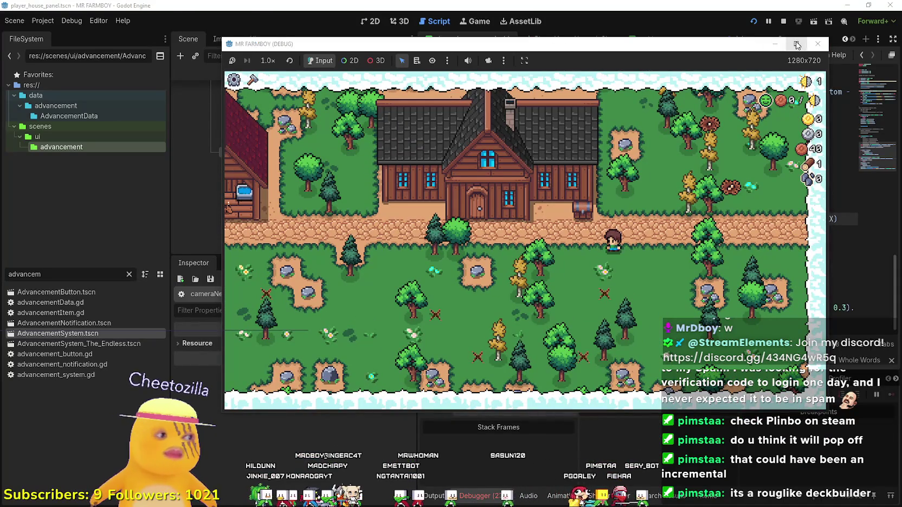
left_click(796, 44)
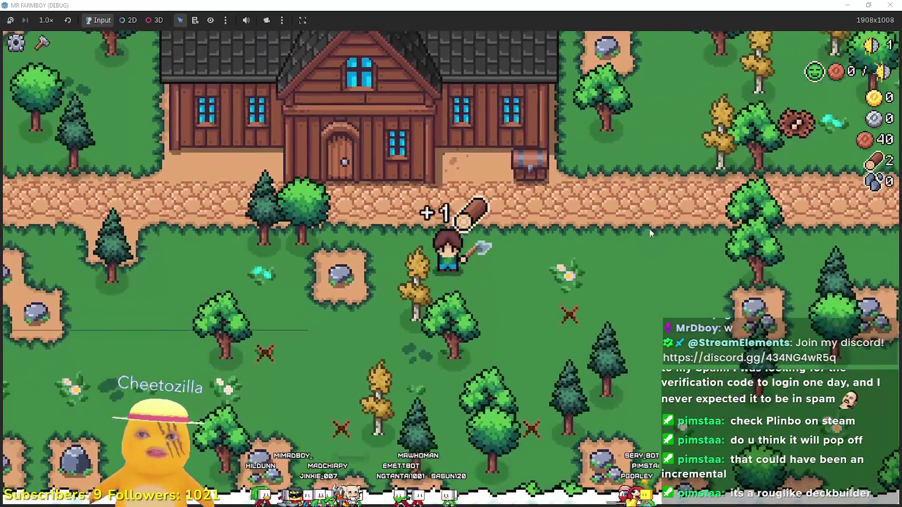
- Mine the rock beside the character and open the Player House skill tree
scroll(648, 230, "down", 2)
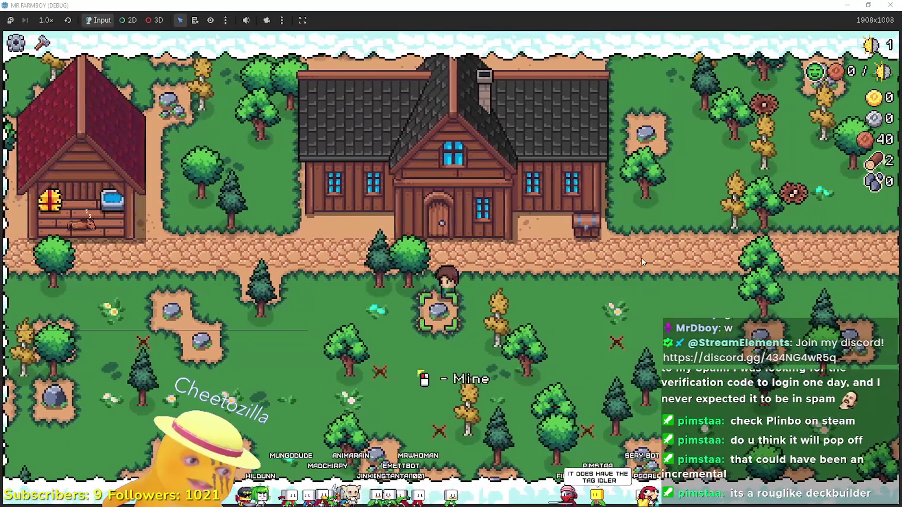
left_click(642, 262)
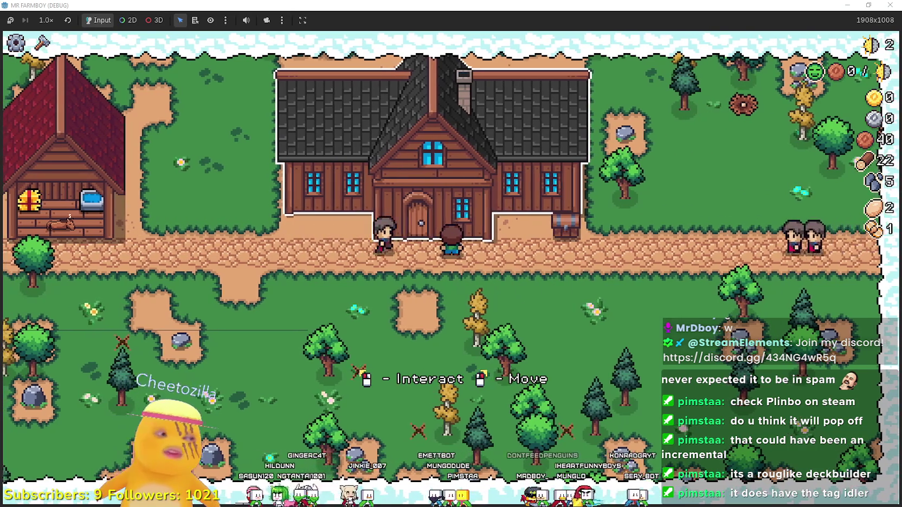
key("e")
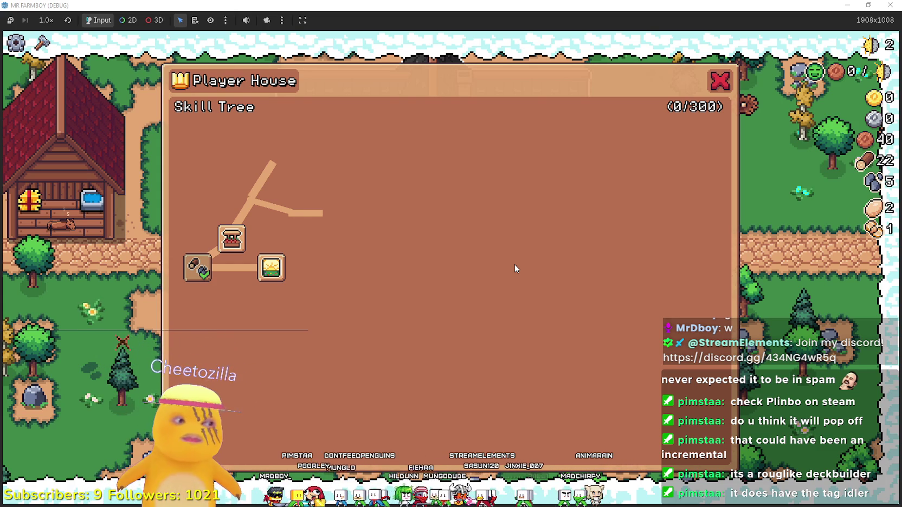
- Buy the Market upgrade in the skill tree and close the panel
mouse_move(226, 247)
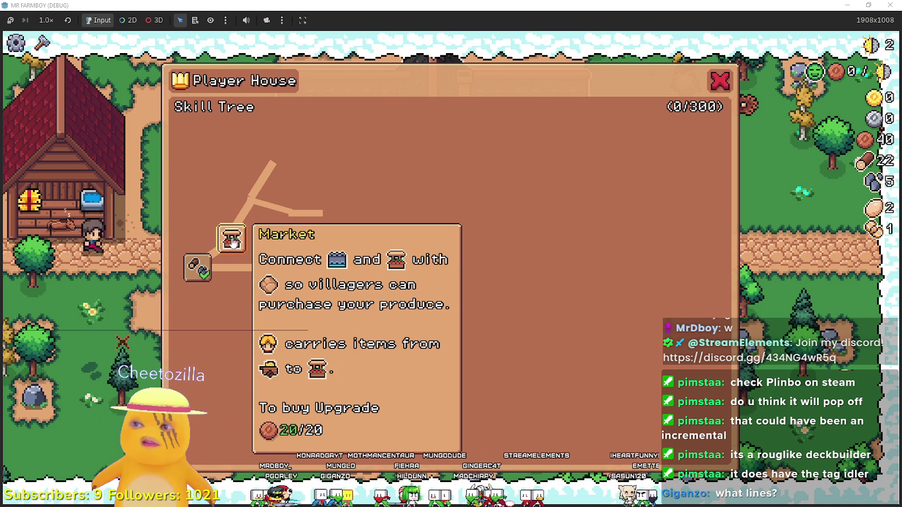
left_click(237, 243)
left_click(721, 80)
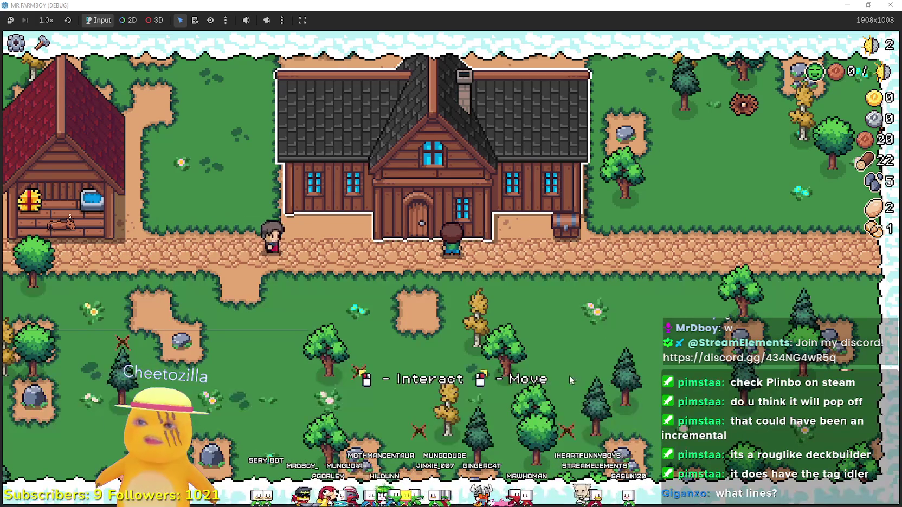
- Check the Market building cost in the crafting panel, then shrink the game window
key("c")
scroll(816, 275, "down", 5)
scroll(850, 240, "down", 5)
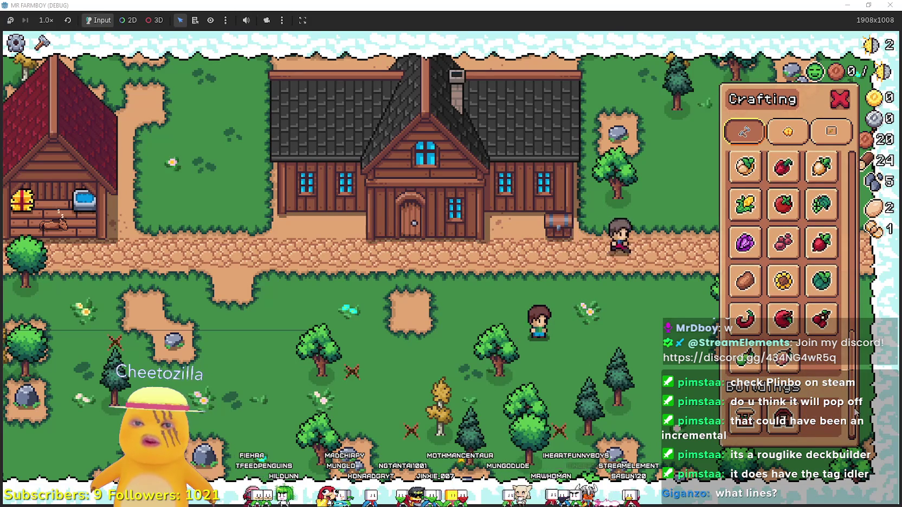
mouse_move(747, 415)
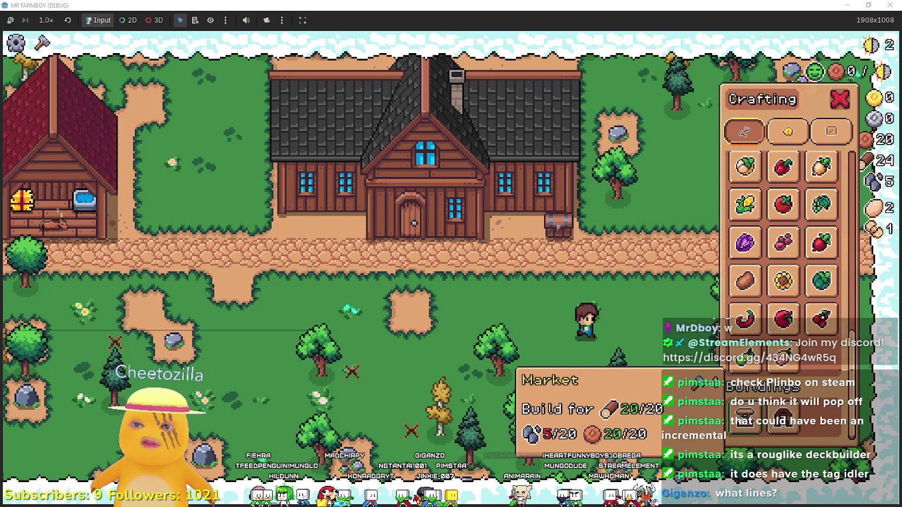
key("c")
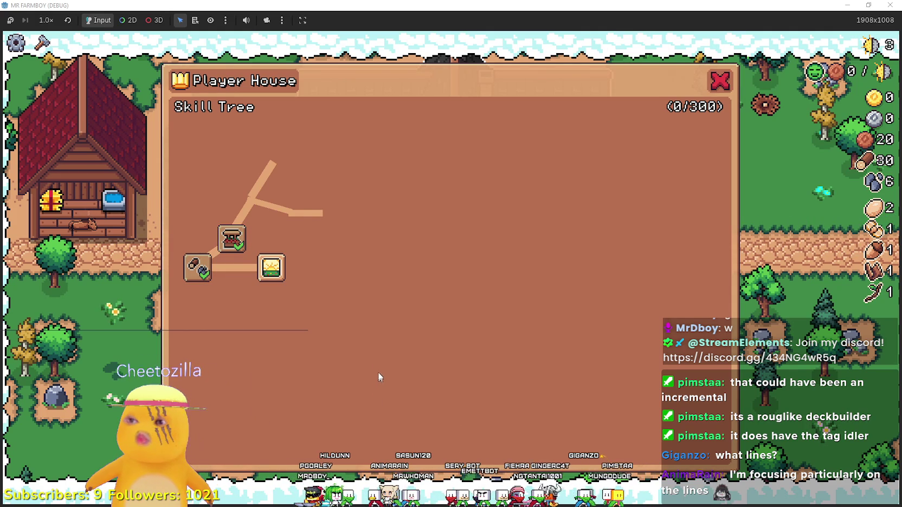
double_click(804, 4)
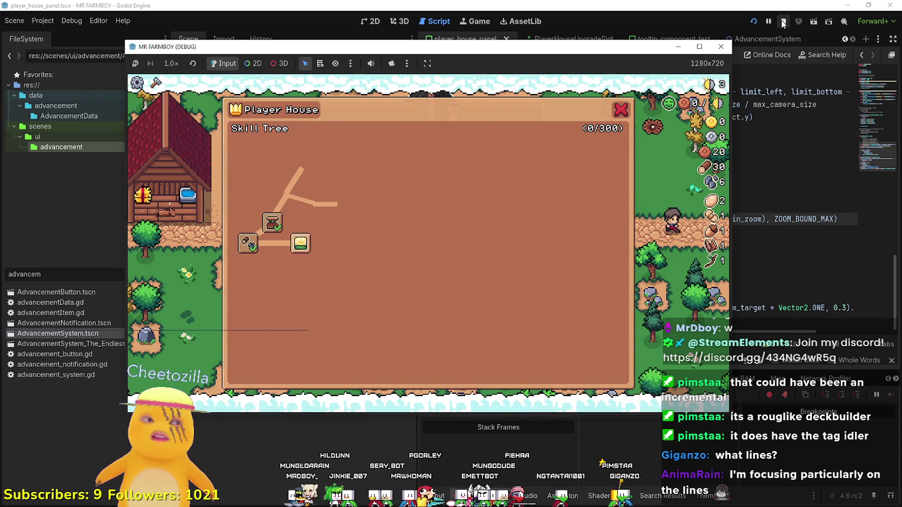
- Stop the game, switch to the 2D view, and open player_house_upgrade_slot.gd
left_click(782, 22)
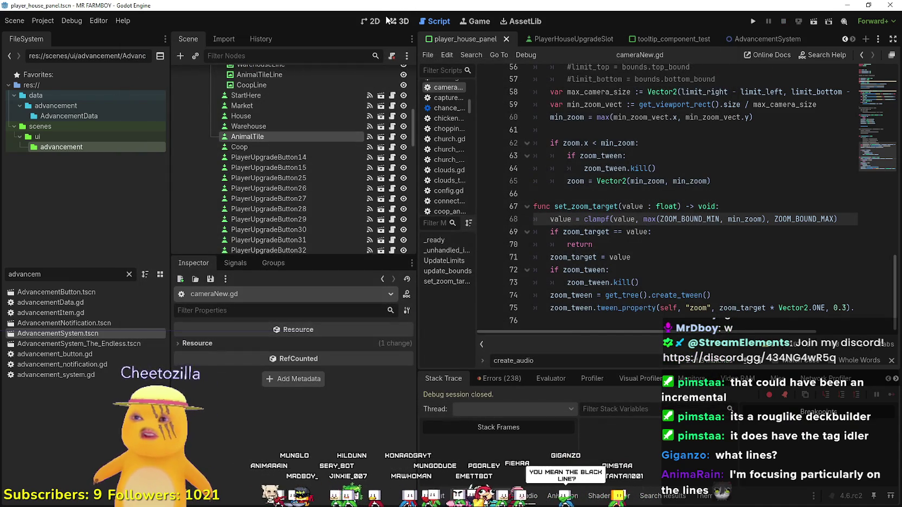
left_click(388, 21)
scroll(593, 238, "up", 5)
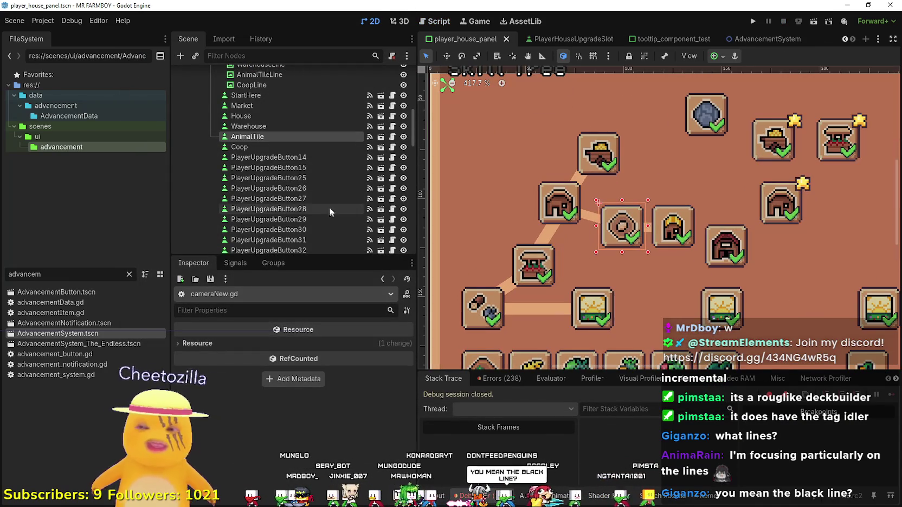
left_click(392, 137)
- Review lines 172–175 of the script, jump to its top, and widen the script editor
left_click(661, 289)
scroll(660, 289, "down", 1)
left_click(636, 310)
left_click(673, 274)
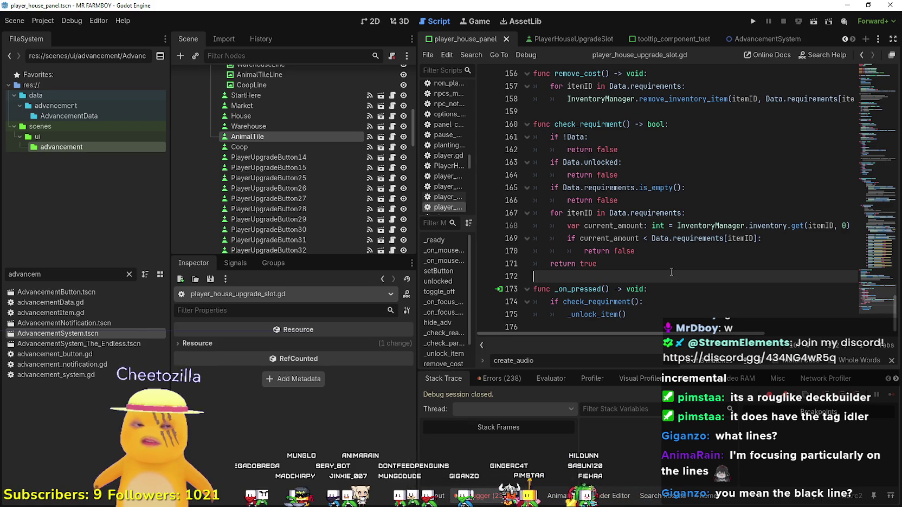
left_click_drag(879, 301, 880, 302)
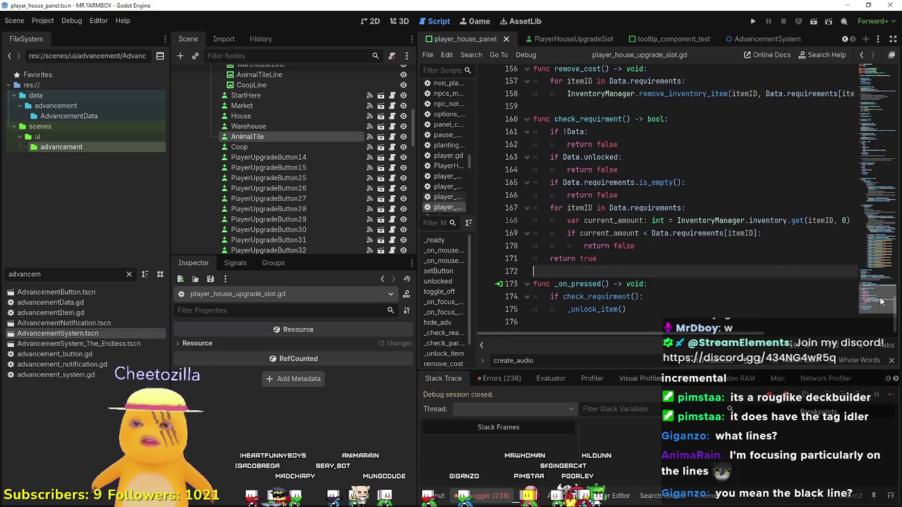
scroll(883, 285, "up", 5)
scroll(873, 291, "down", 5)
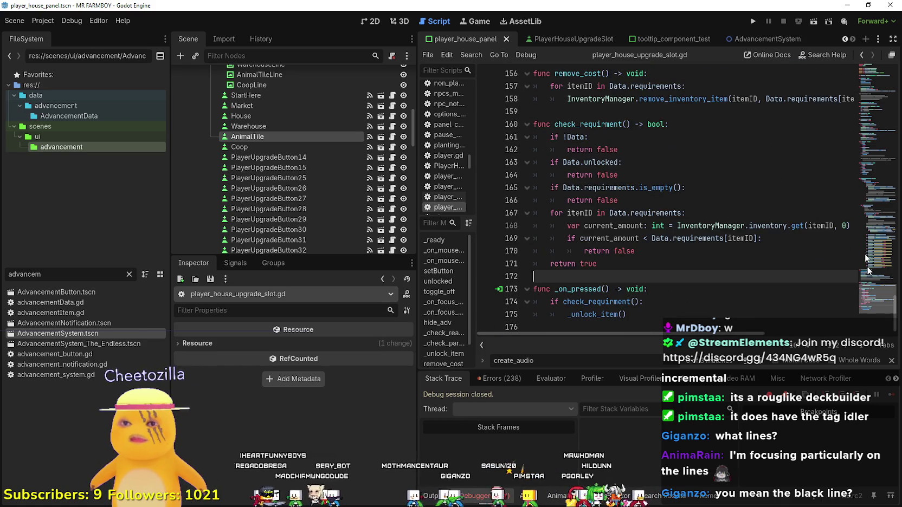
scroll(869, 267, "up", 3)
mouse_move(870, 267)
left_mouse_down()
mouse_move(854, 130)
mouse_move(867, 67)
left_mouse_up()
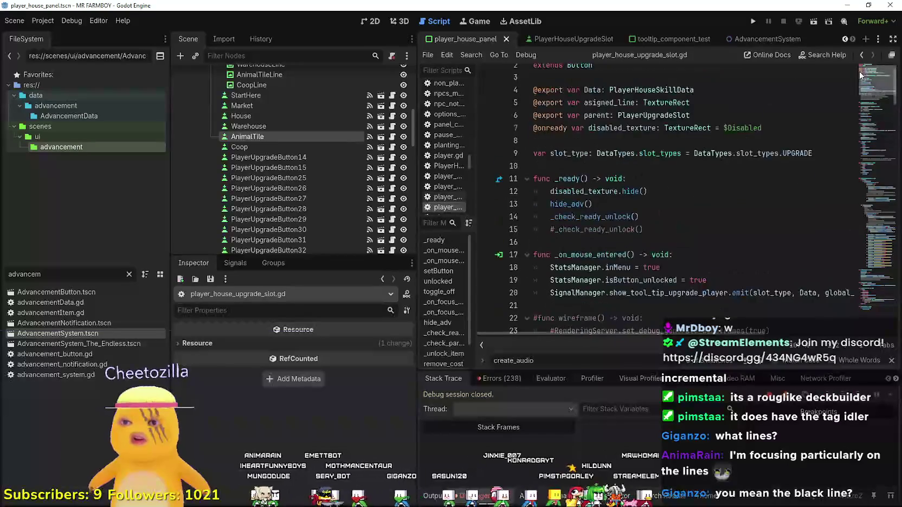
left_click_drag(417, 157, 371, 157)
- Finish the asigned_line check with an early return around line 90 and save the script
left_click(608, 188)
type("if")
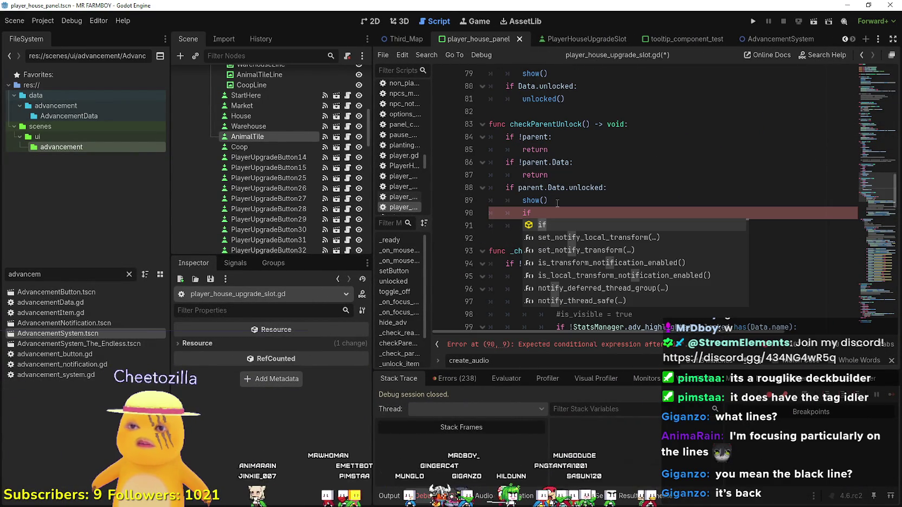
key("BackSpace")
key("BackSpace")
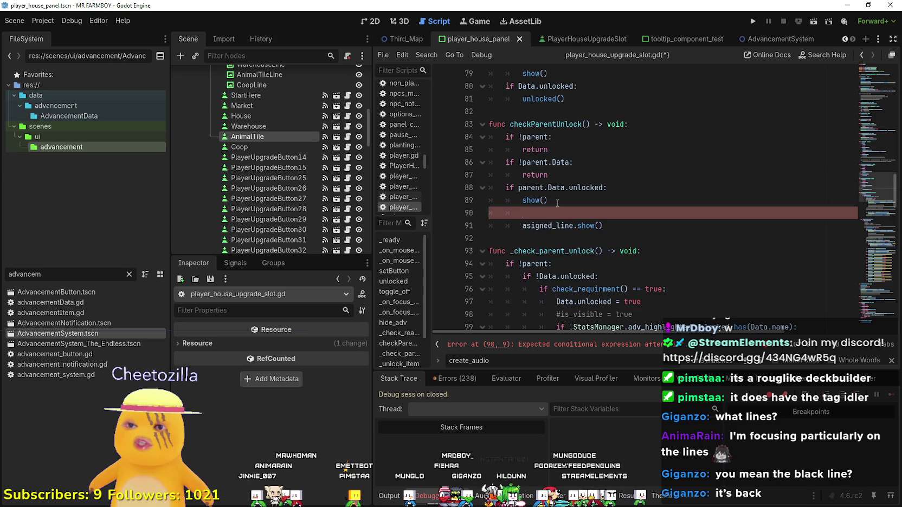
type("if asi")
key("Return")
type(":")
key("Return")
type("return")
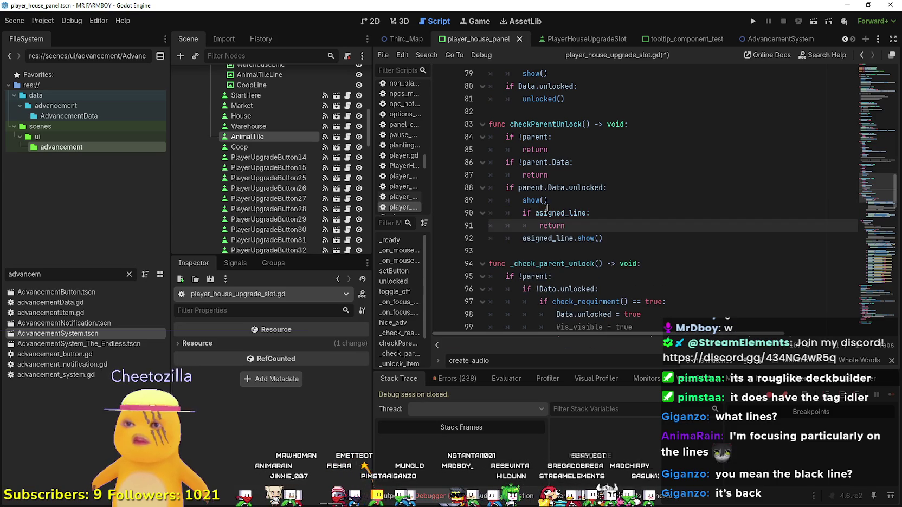
left_click(531, 213)
left_click(623, 238)
mouse_move(621, 241)
left_mouse_down()
mouse_move(520, 214)
mouse_move(485, 191)
left_mouse_up()
left_click(627, 251)
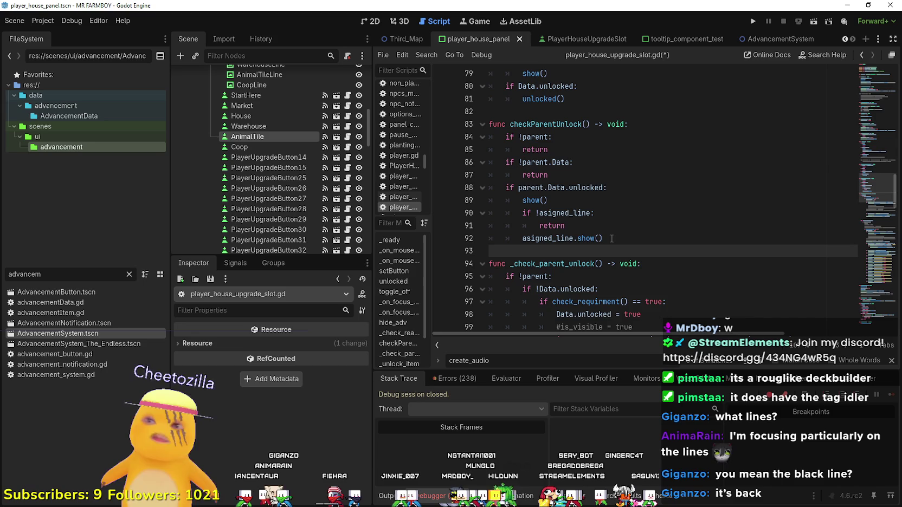
key("ctrl+s")
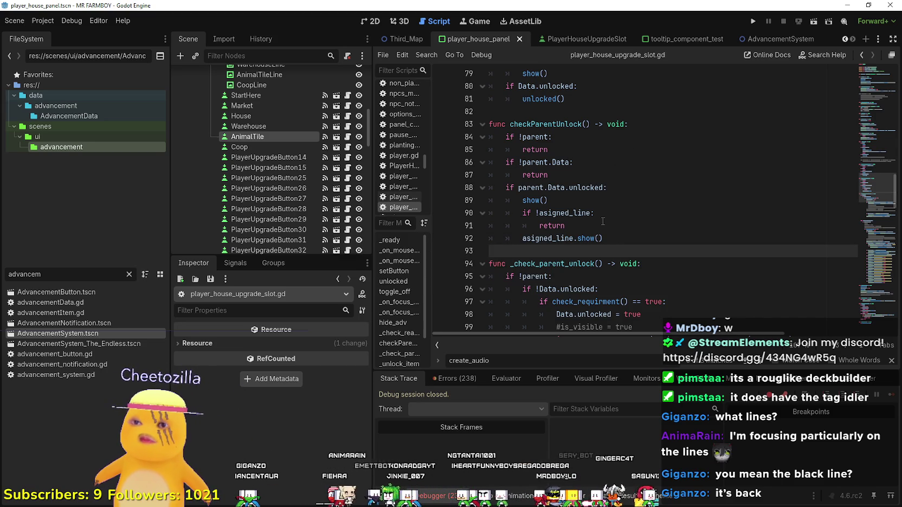
- In _ready, connect SignalManager.check_player_house_skill_connection to checkParentUnlock
double_click(540, 201)
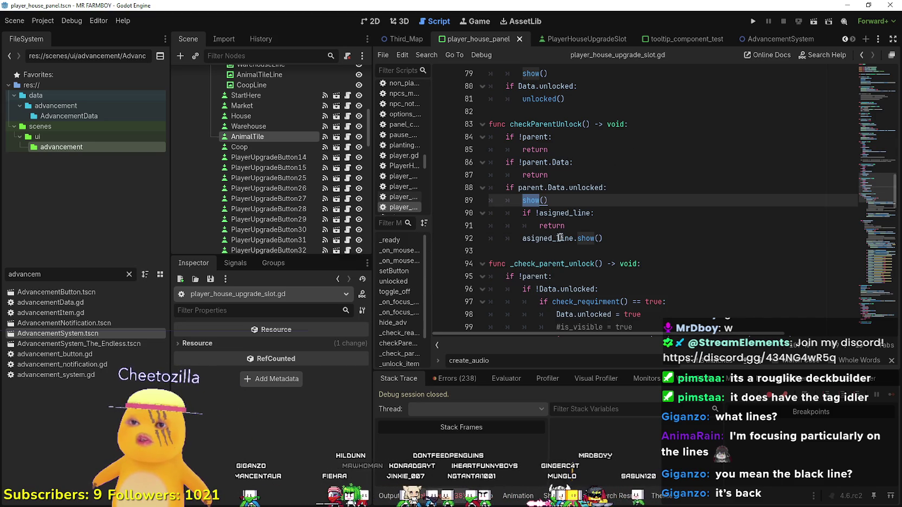
mouse_move(641, 242)
left_mouse_down()
mouse_move(520, 213)
mouse_move(471, 176)
mouse_move(461, 190)
left_mouse_up()
left_click(564, 137)
double_click(570, 125)
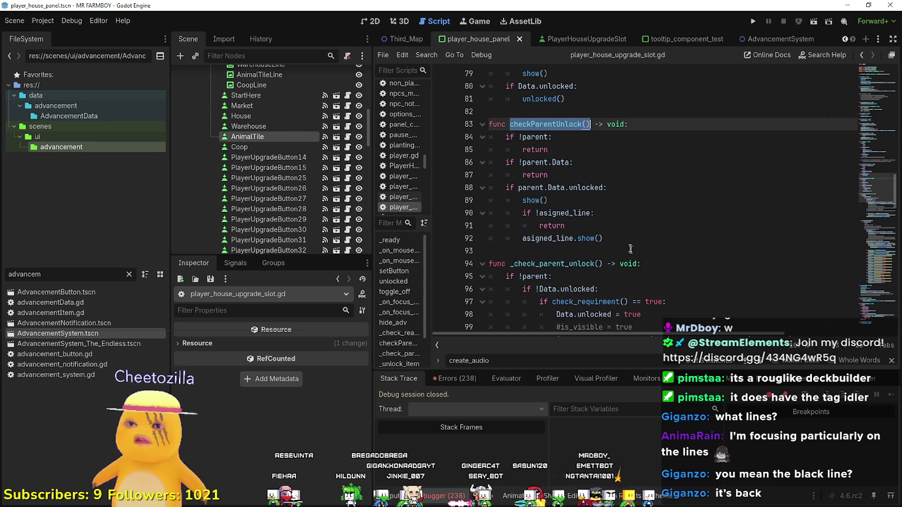
scroll(665, 284, "up", 5)
left_click_drag(865, 168, 863, 95)
scroll(863, 95, "up", 6)
scroll(576, 190, "down", 2)
left_click_drag(505, 174, 713, 175)
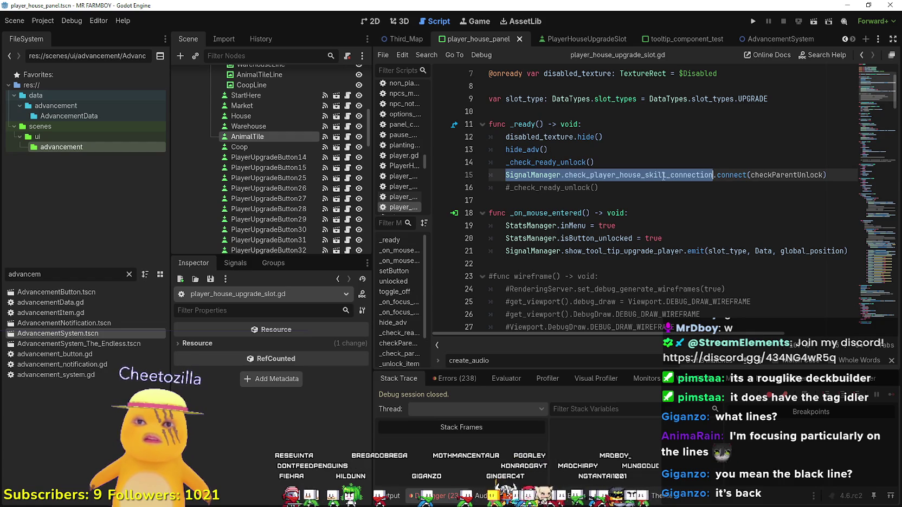
mouse_move(559, 171)
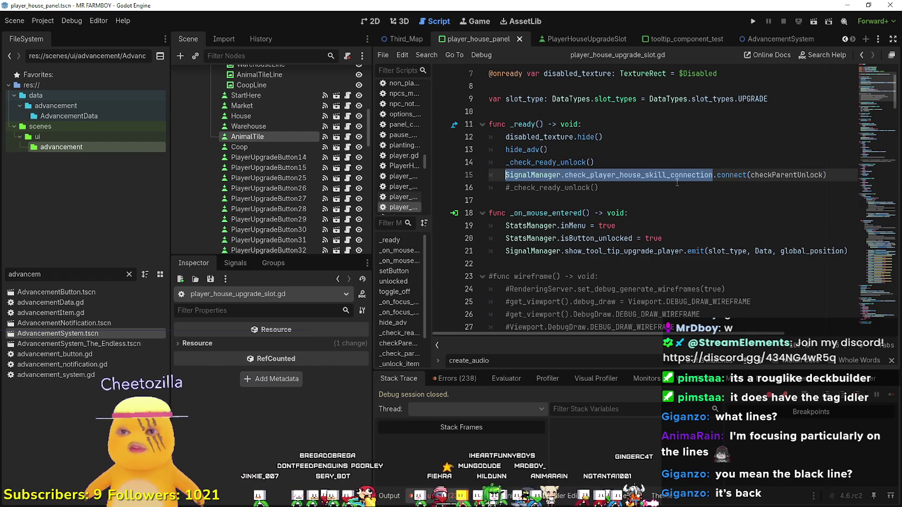
key("shift+Up")
key("shift+Down")
key("ctrl+c")
- Scroll down via the minimap to the _unlock_item call in _on_pressed
scroll(880, 94, "up", 2)
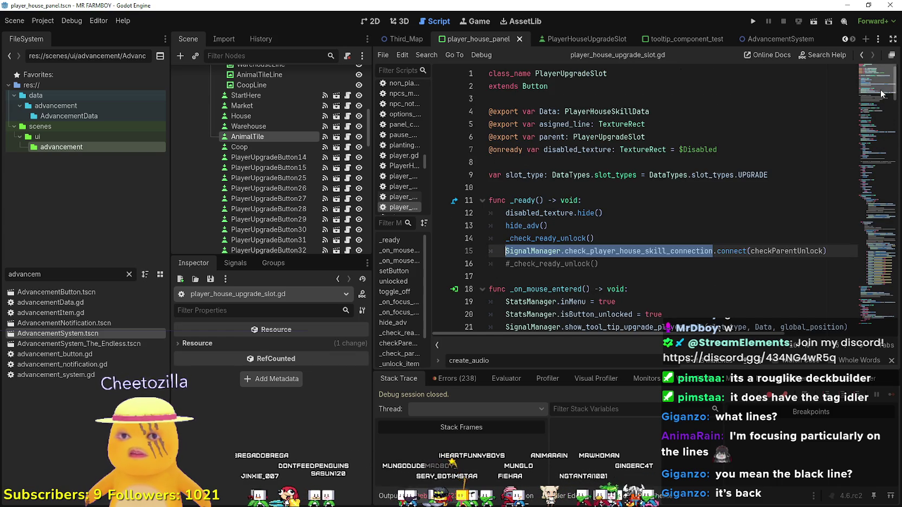
left_click_drag(880, 94, 848, 304)
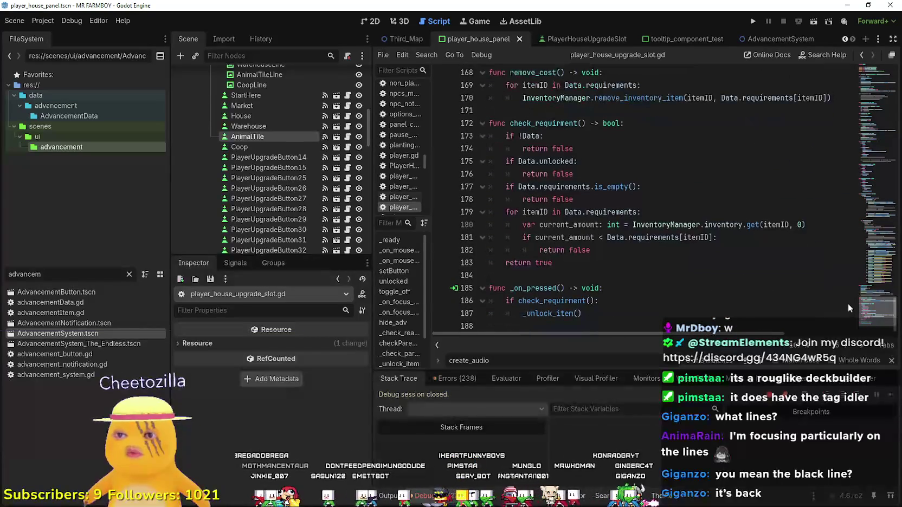
left_click(551, 313)
- In _unlock_item, emit SignalManager.check_player_house_skill_connection after the upgrade sound call
right_click(551, 314)
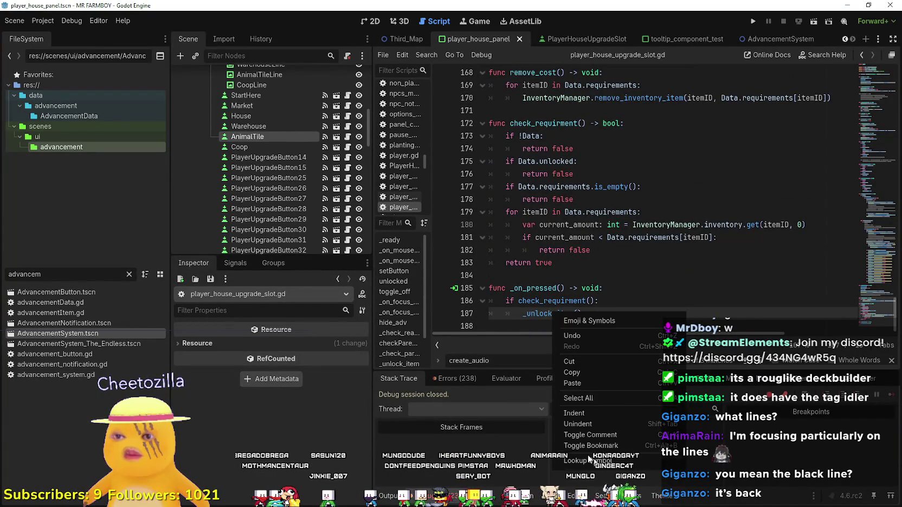
left_click(587, 460)
left_click(784, 264)
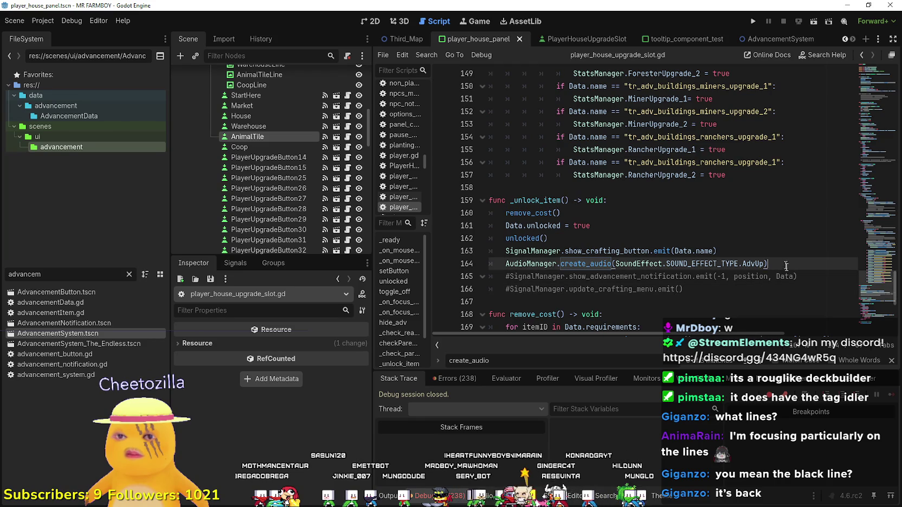
key("Return")
key("ctrl+v")
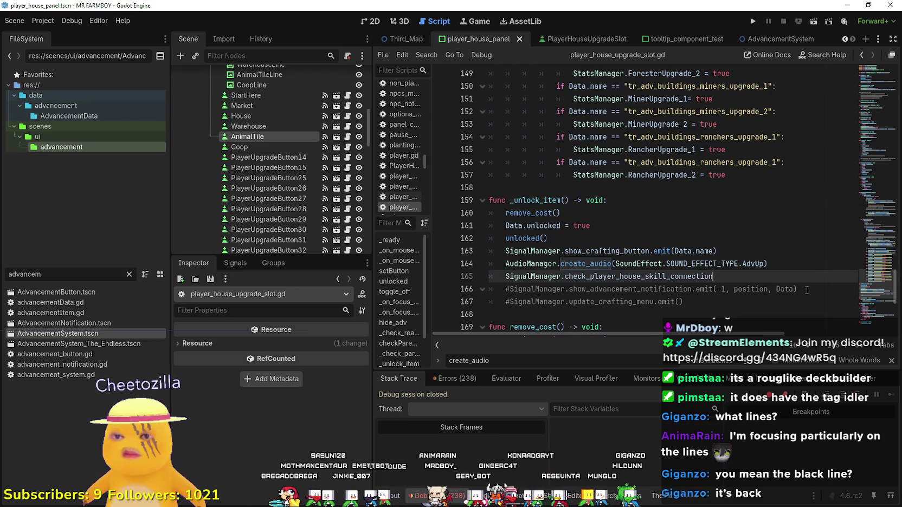
type(".emit()")
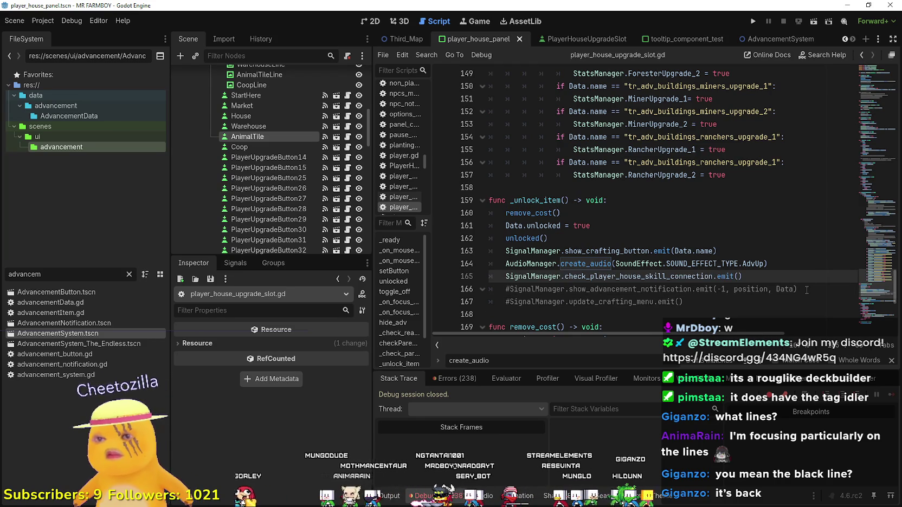
- Declare 'signal check_player_house_skill_connection' in signal_manager.gd and save
double_click(609, 277)
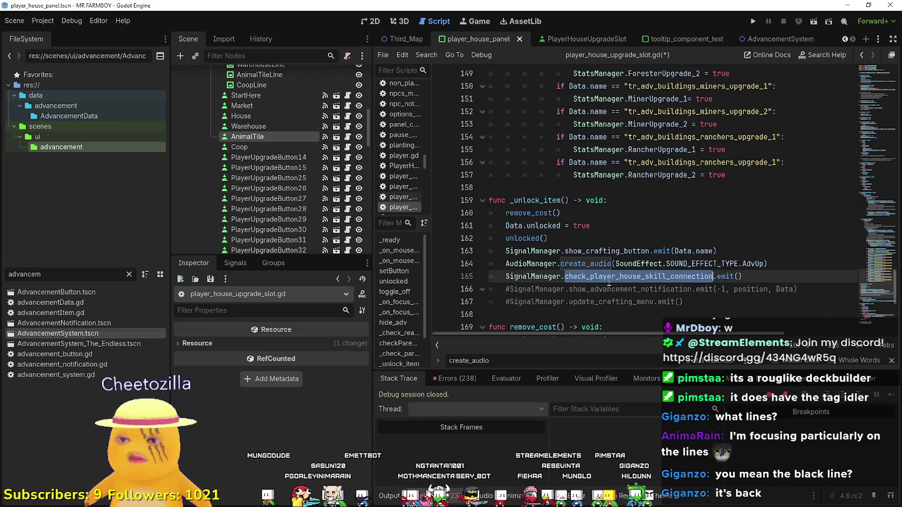
right_click(609, 283)
left_click(574, 426)
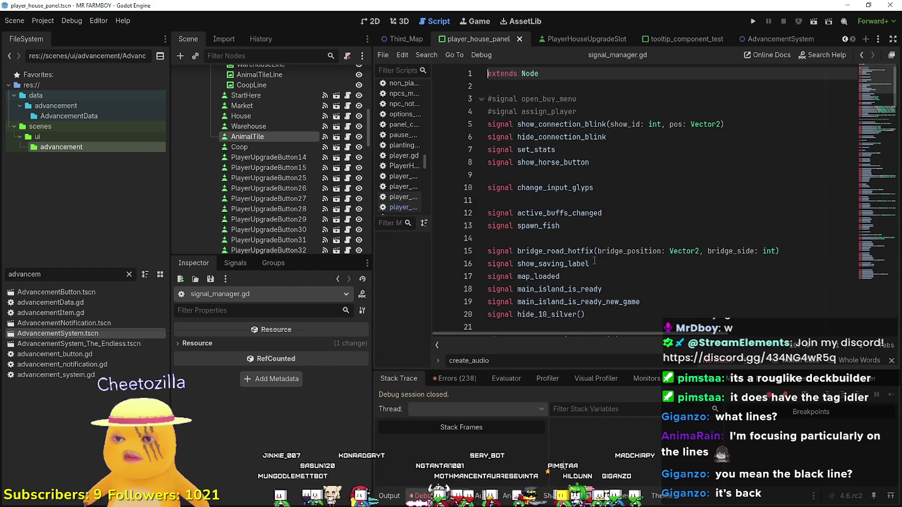
left_click(624, 160)
key("Return")
key("Return")
type("signal")
key("ctrl+v")
key("ctrl+s")
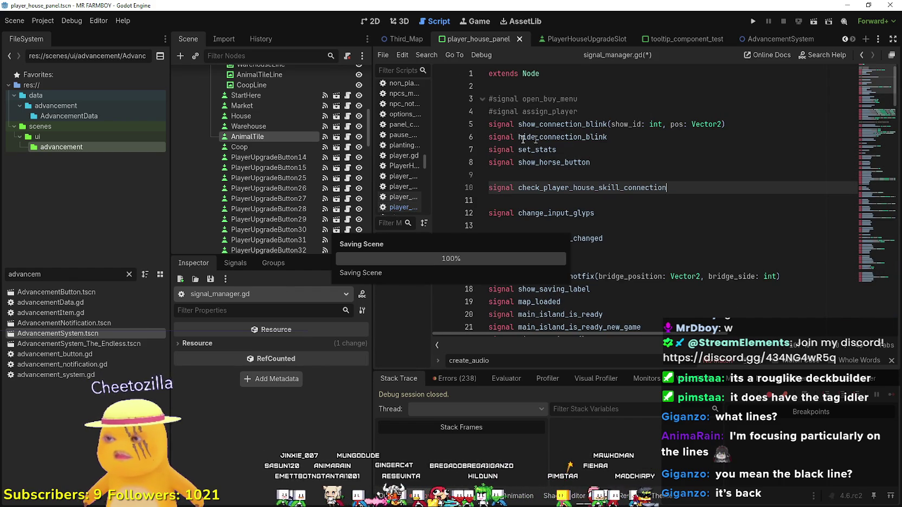
- Return to the upgrade slot script at blank line 158
key("alt+Left")
left_click(609, 175)
key("Down")
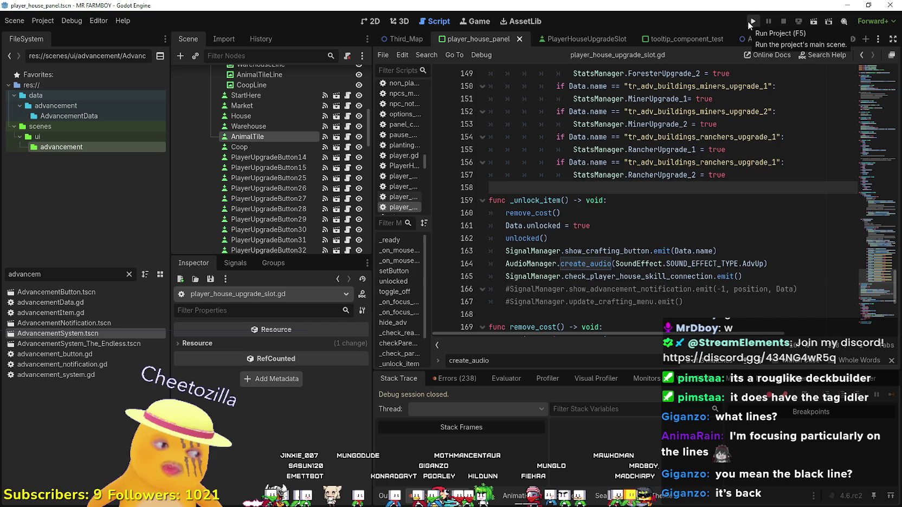
- Run the game and create a new The Endless save, hitting the null 'hide' error
left_click(752, 21)
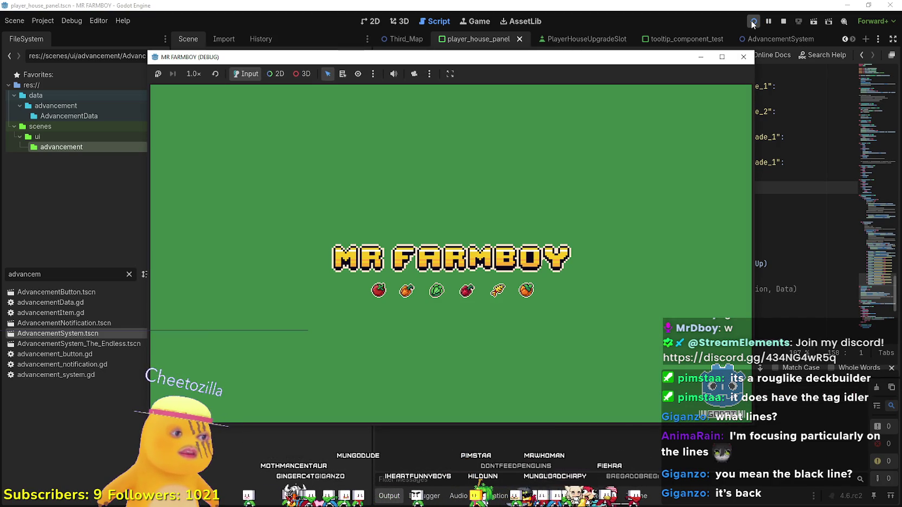
left_click(753, 23)
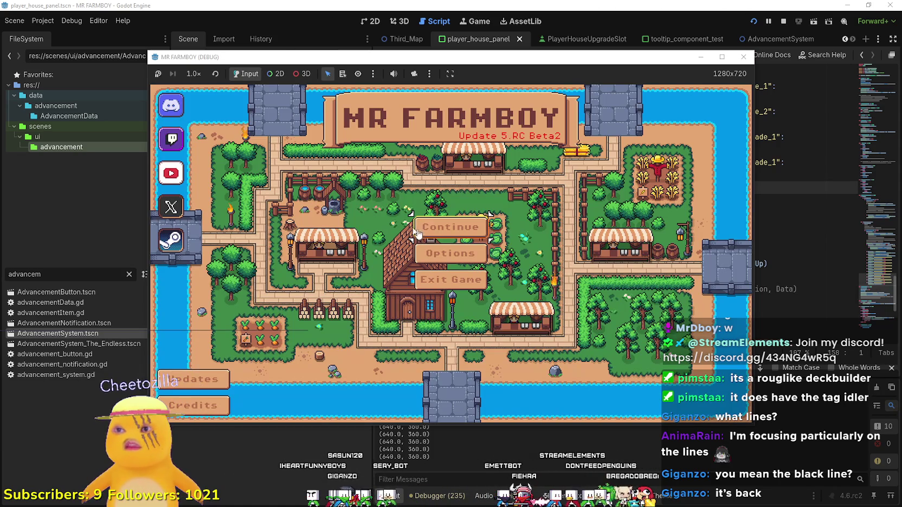
left_click(410, 228)
left_click(457, 293)
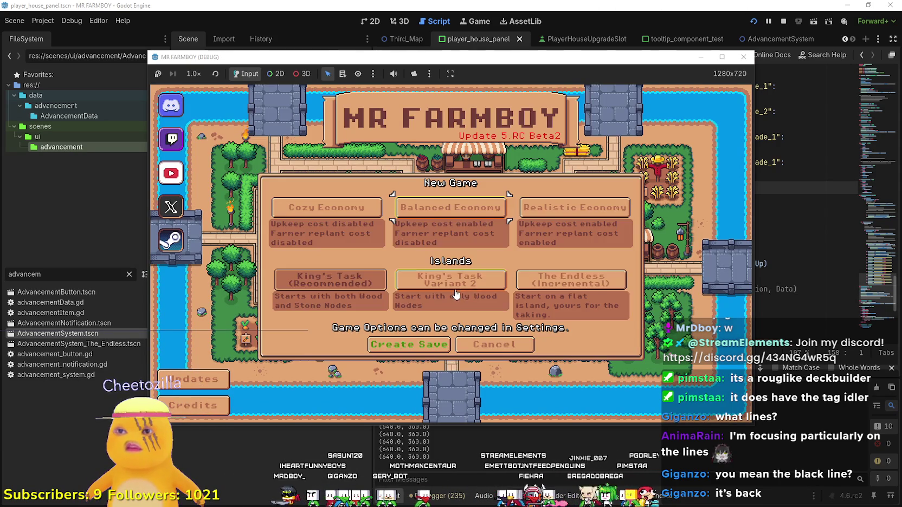
left_click(571, 279)
left_click(409, 345)
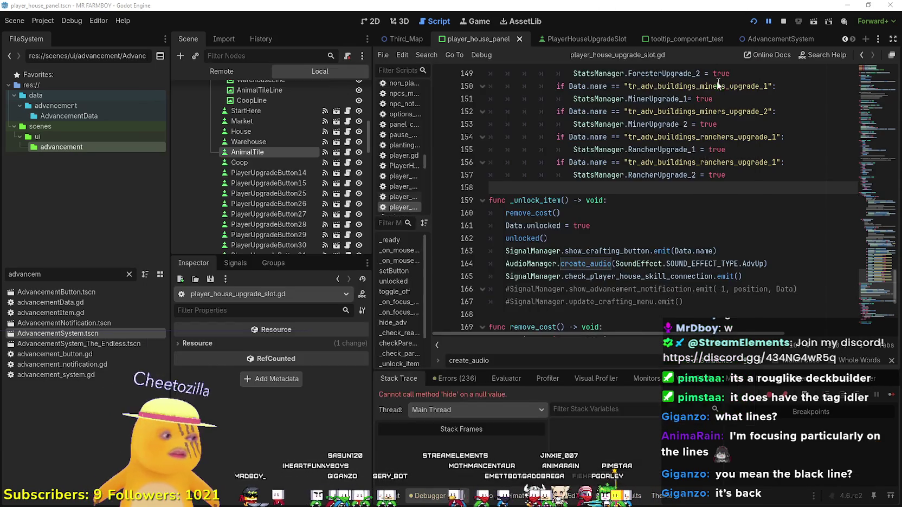
- Guard asigned_line.hide() in hide_adv with 'if asigned_line:' and rerun the game
key("F12")
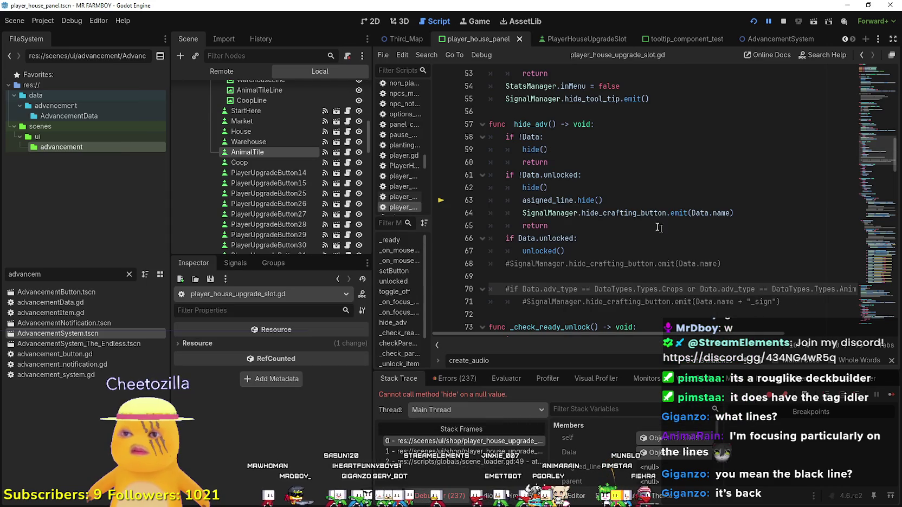
double_click(567, 200)
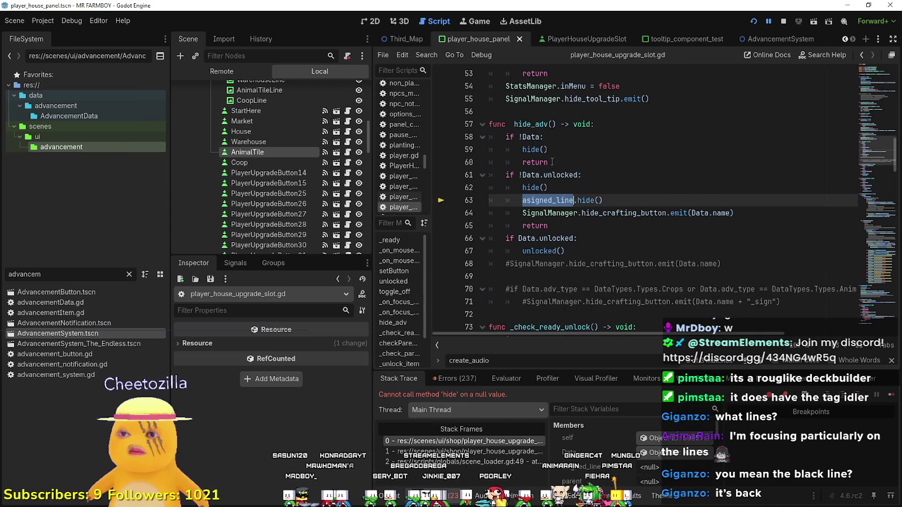
left_click(560, 188)
key("Return")
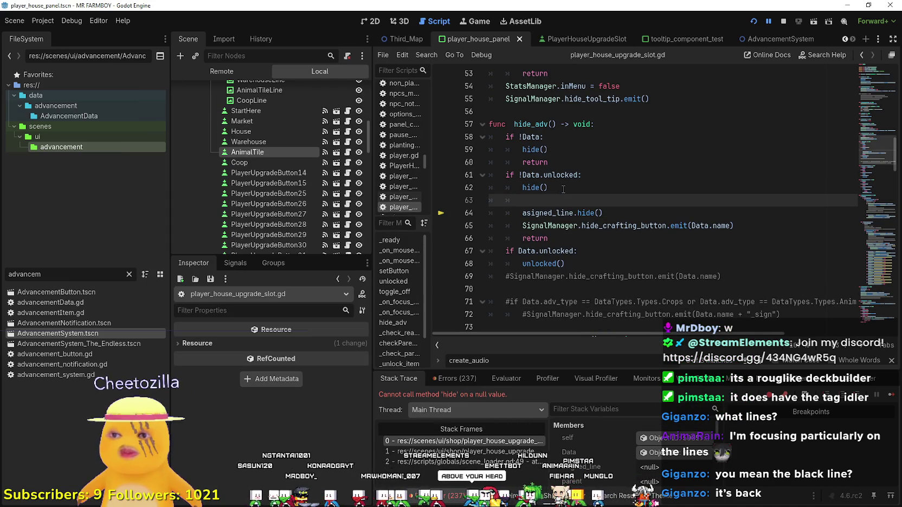
type("ifasigned_line:")
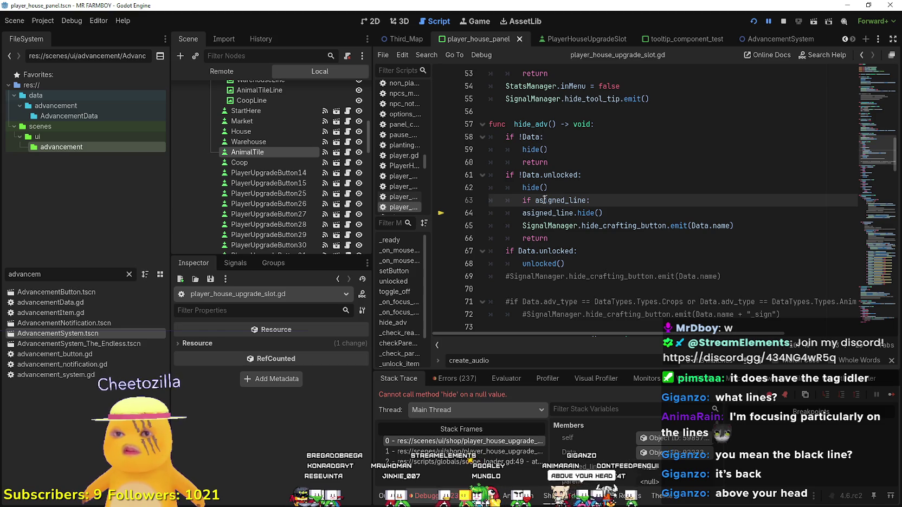
left_click(523, 212)
key("Tab")
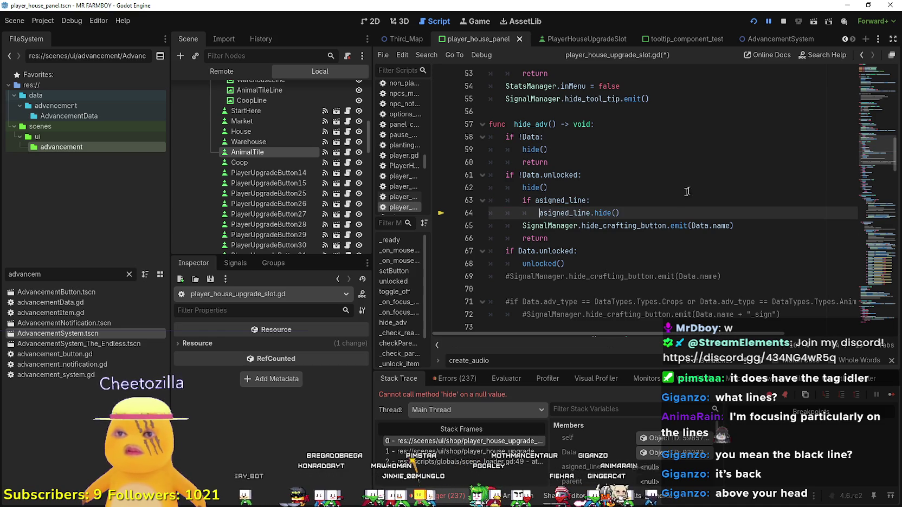
left_click(752, 22)
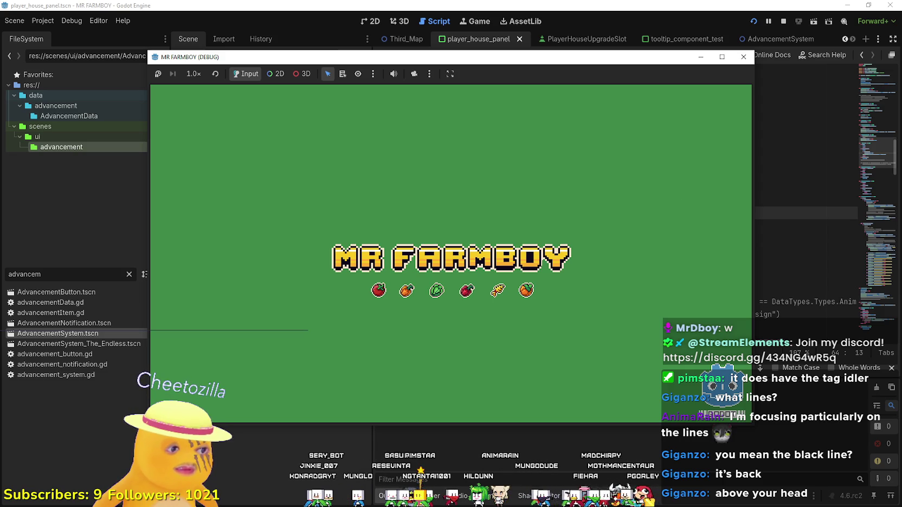
- Create and load a new The Endless save, then enlarge the game window
left_click(743, 57)
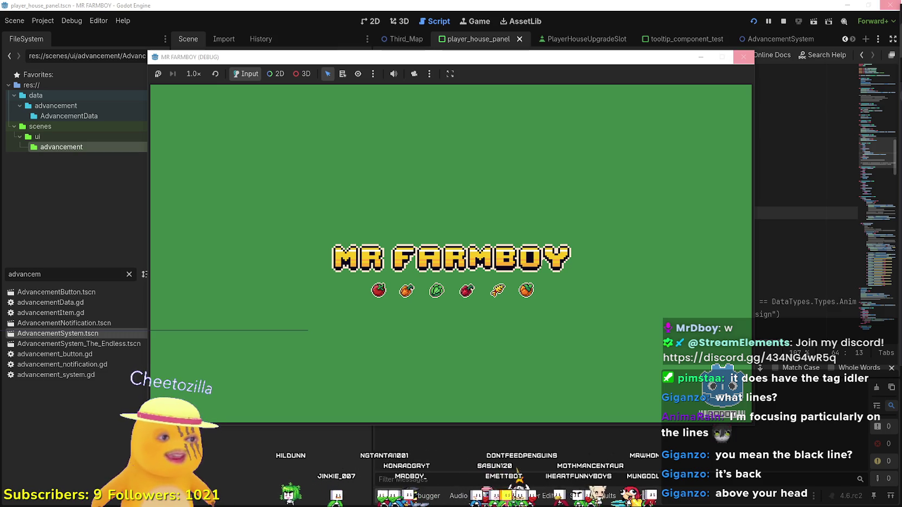
left_click(743, 56)
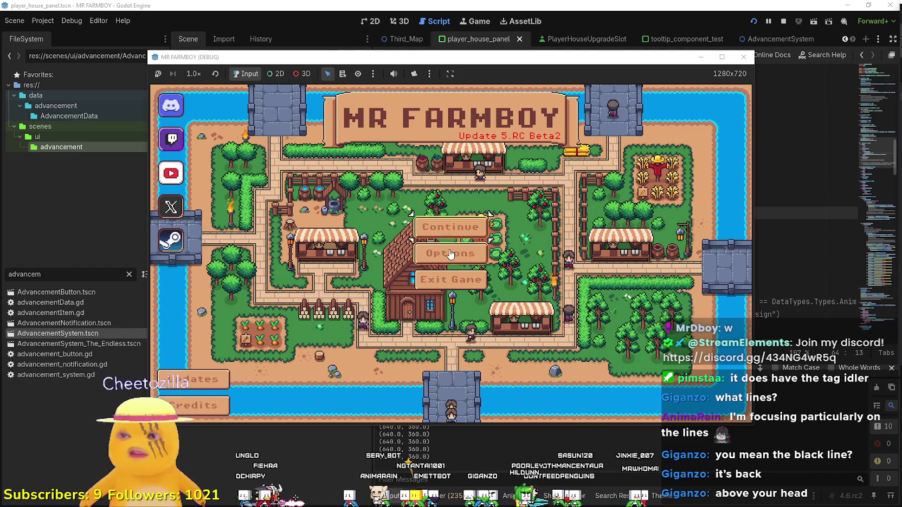
left_click(460, 230)
scroll(465, 241, "down", 2)
scroll(469, 264, "down", 2)
left_click(466, 273)
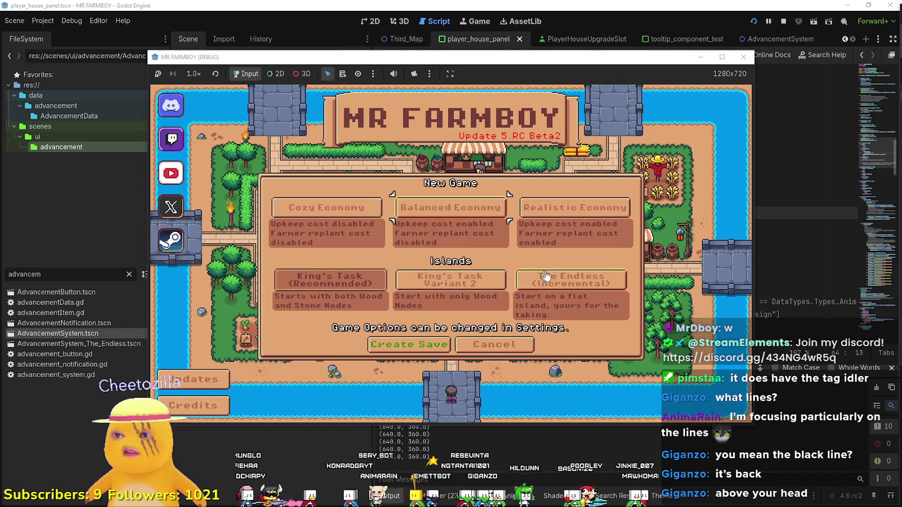
left_click(538, 277)
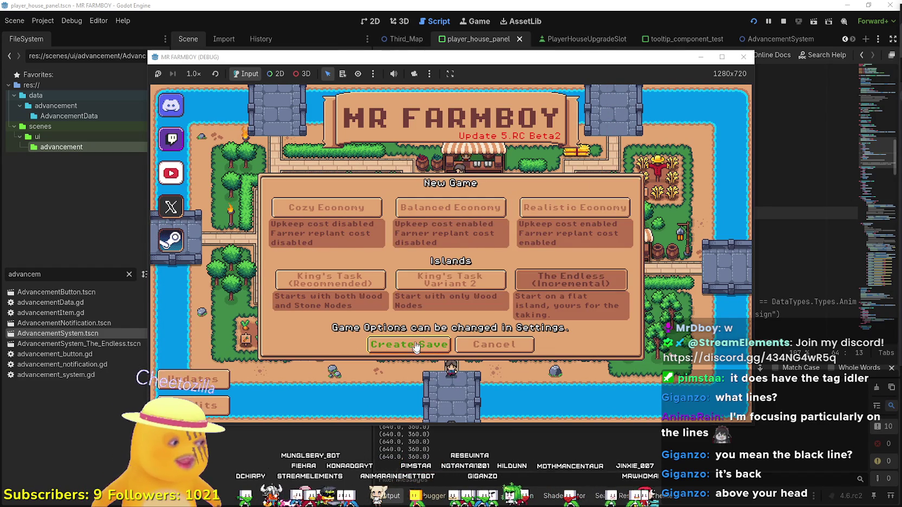
left_click(416, 345)
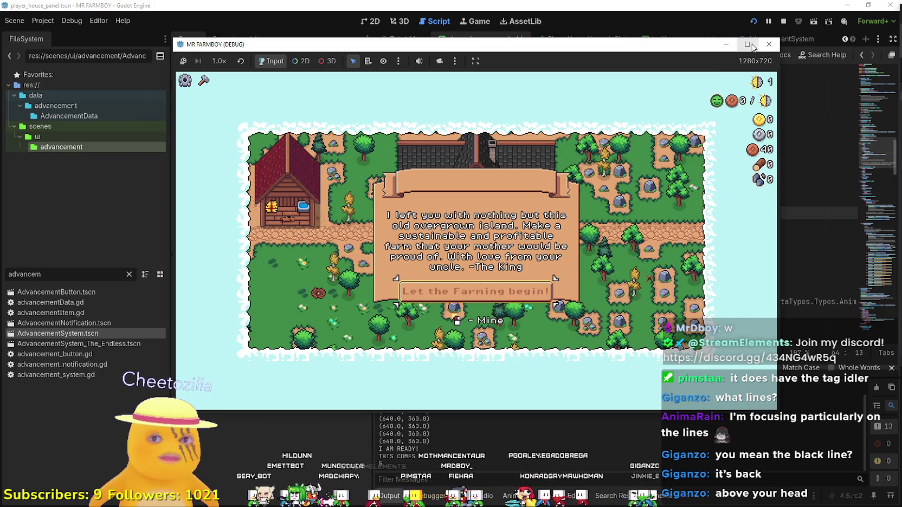
left_click(721, 57)
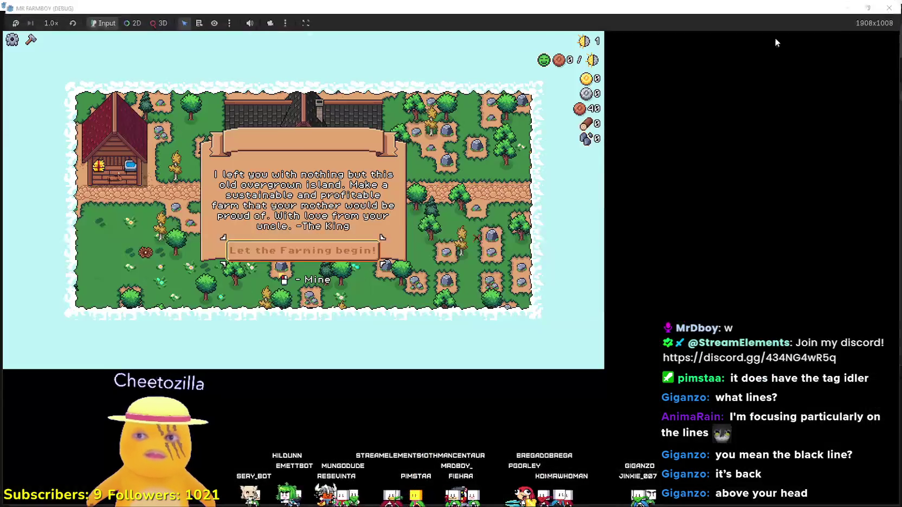
- Dismiss the King's letter, walk to the farmhouse, and buy the Market upgrade in the skill tree
left_click(492, 342)
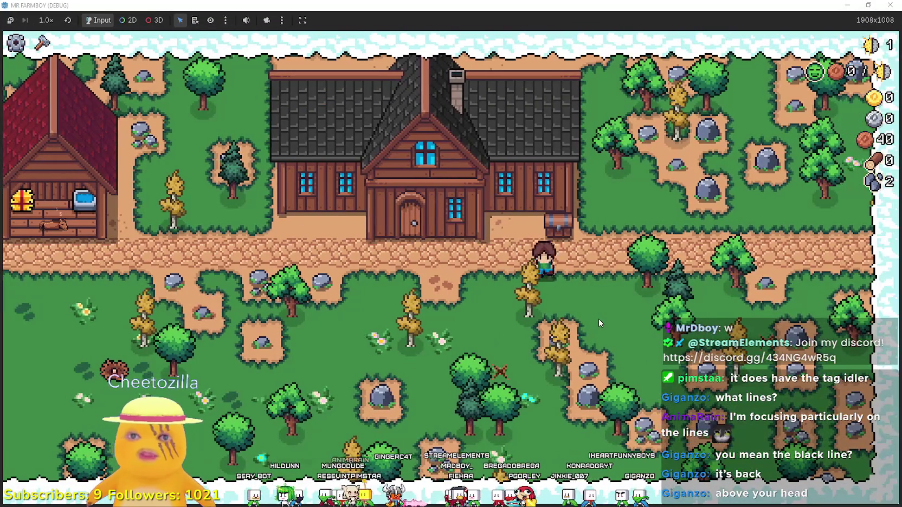
key("a")
key("w")
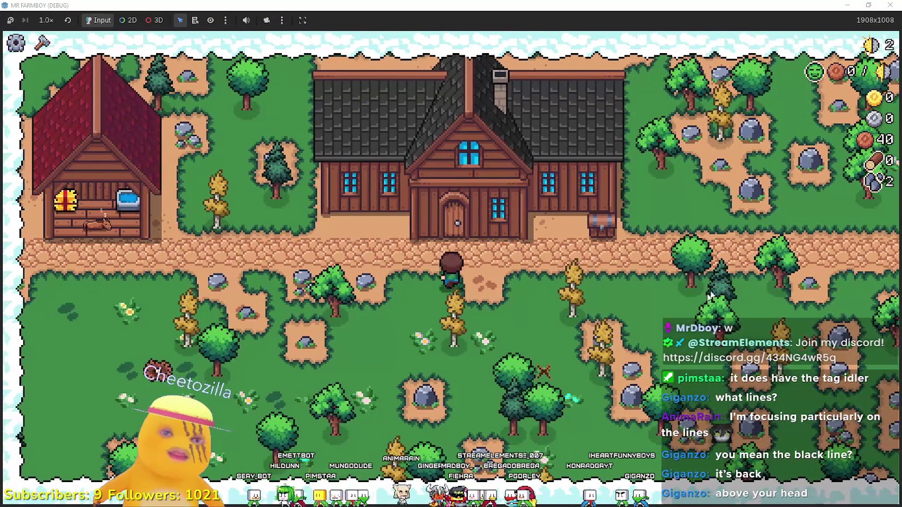
key("w")
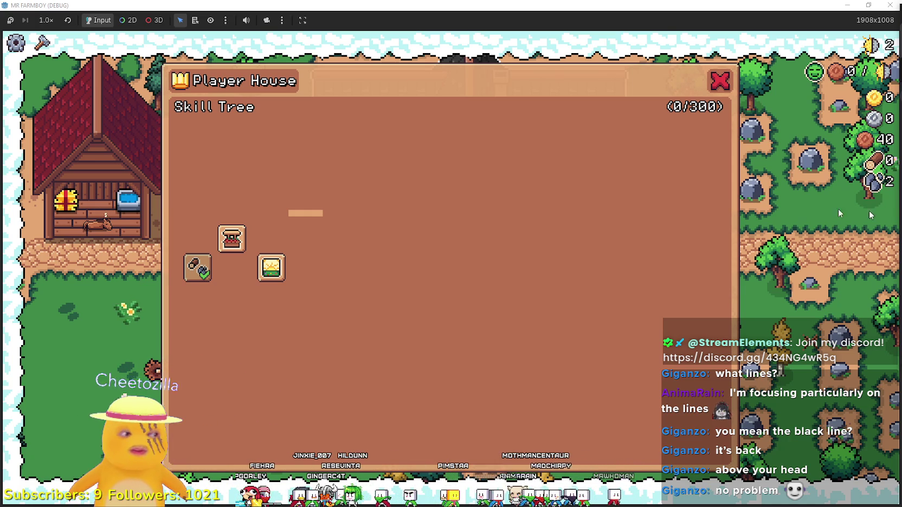
left_click(232, 243)
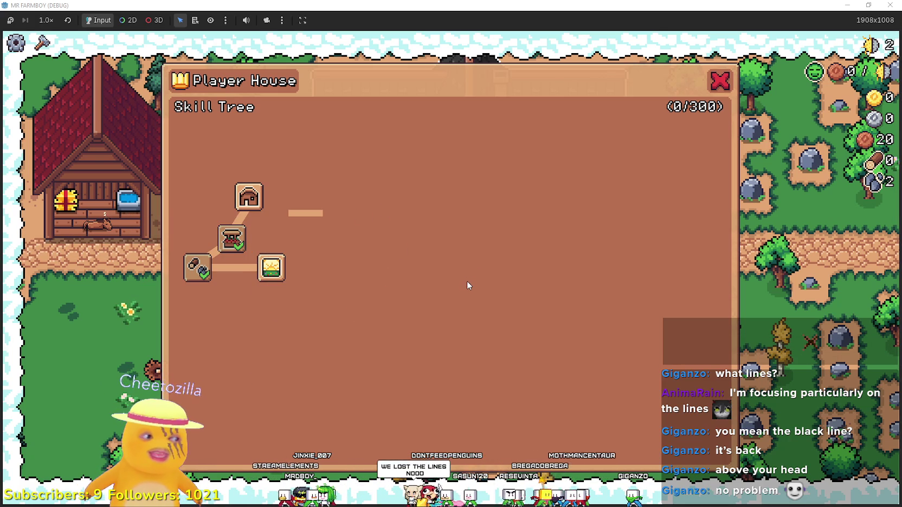
mouse_move(254, 195)
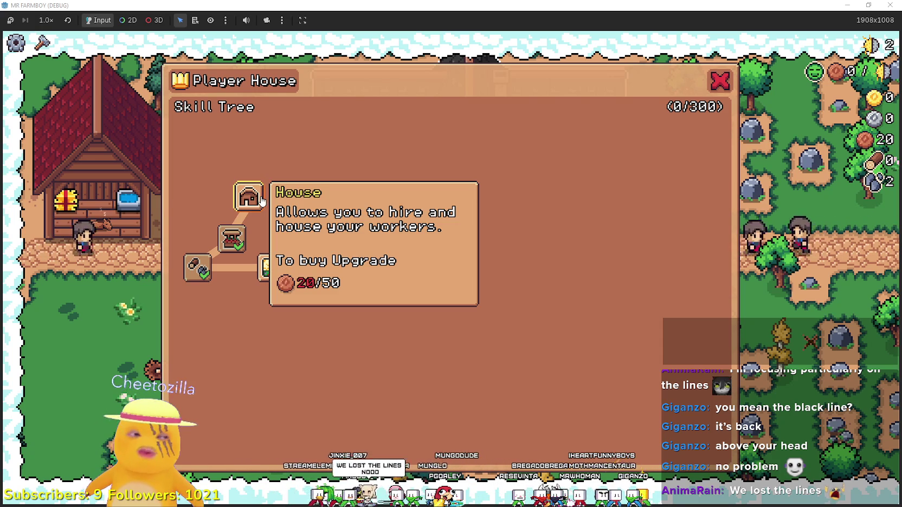
- Close the skill tree, exit fullscreen, stop the debug run, and return to the slot script
key("Escape")
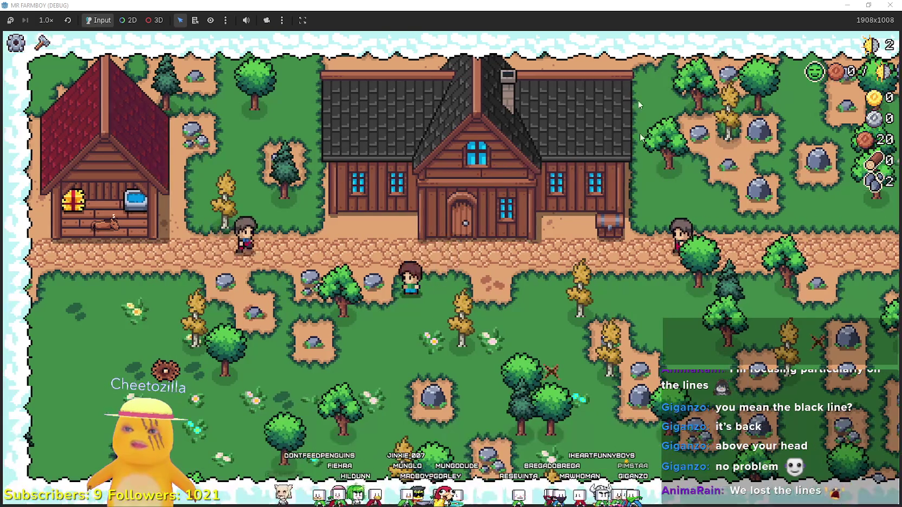
key("super+Down")
key("F8")
left_click(643, 213)
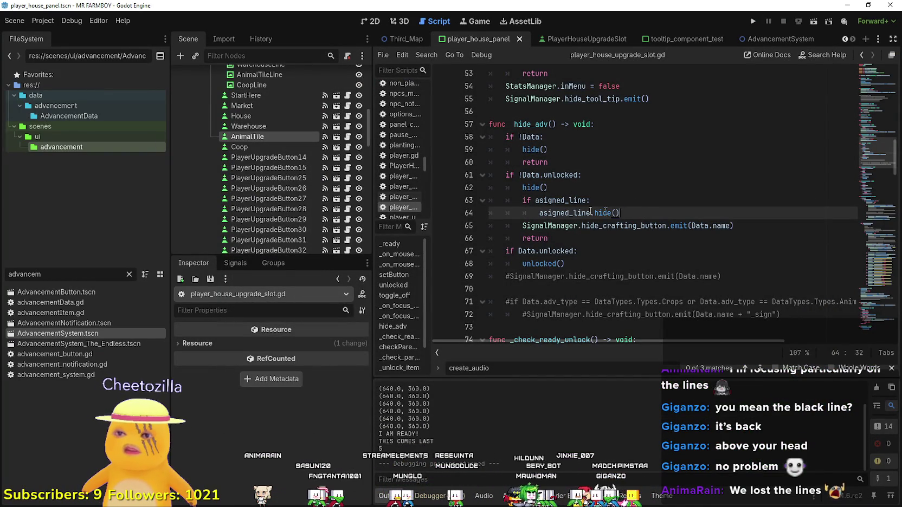
left_click_drag(627, 212, 490, 201)
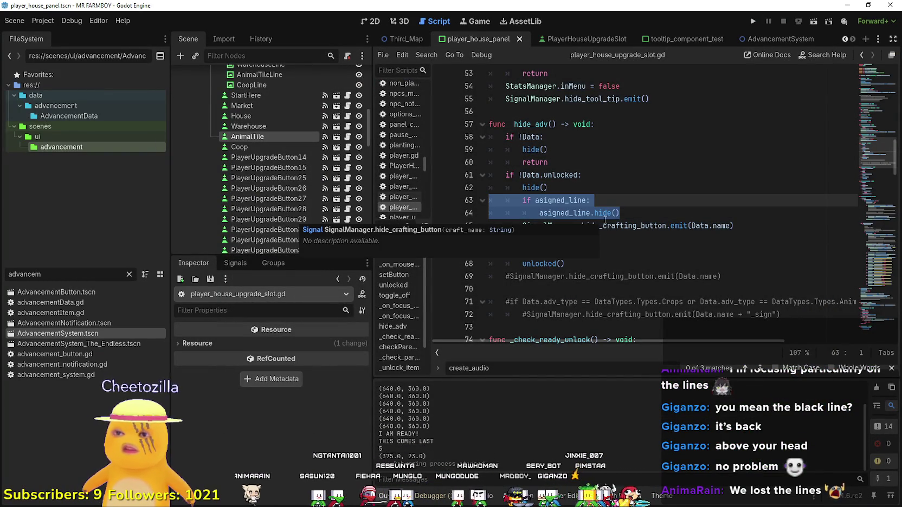
double_click(557, 175)
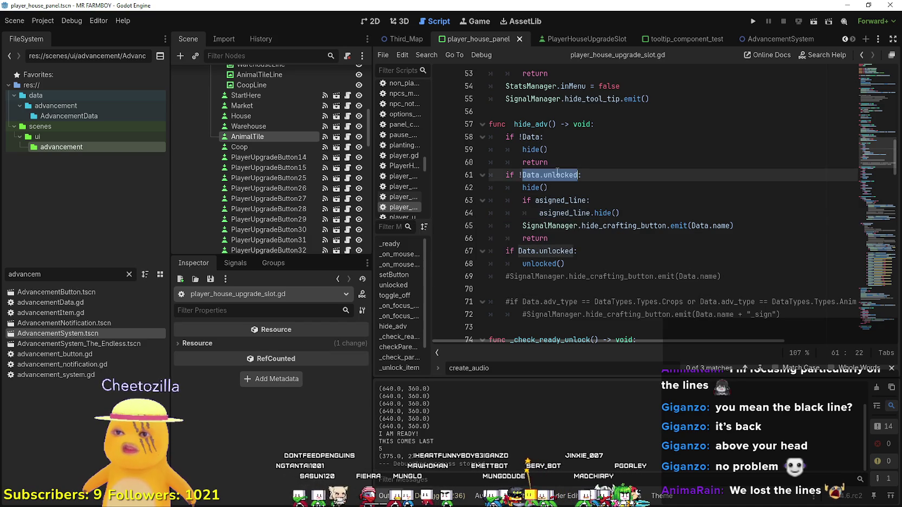
left_click(548, 186)
left_click_drag(548, 187, 490, 174)
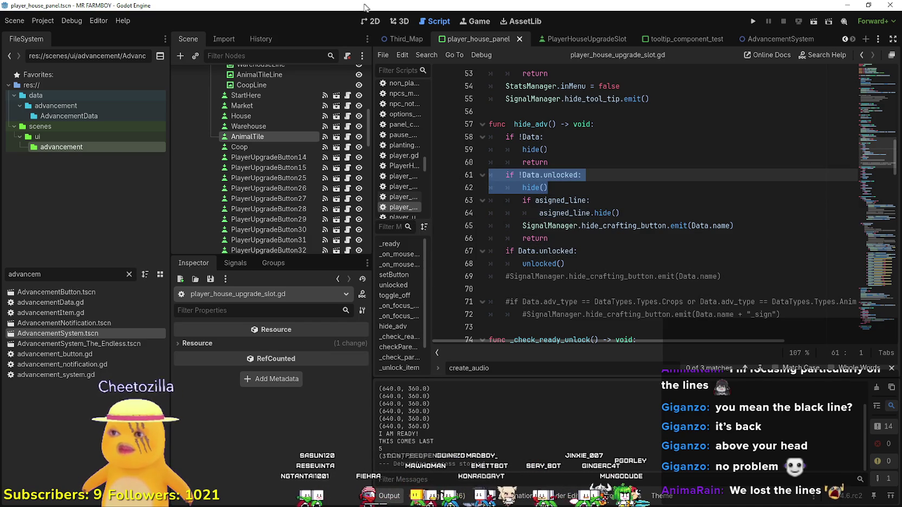
left_click(370, 21)
scroll(477, 307, "up", 1)
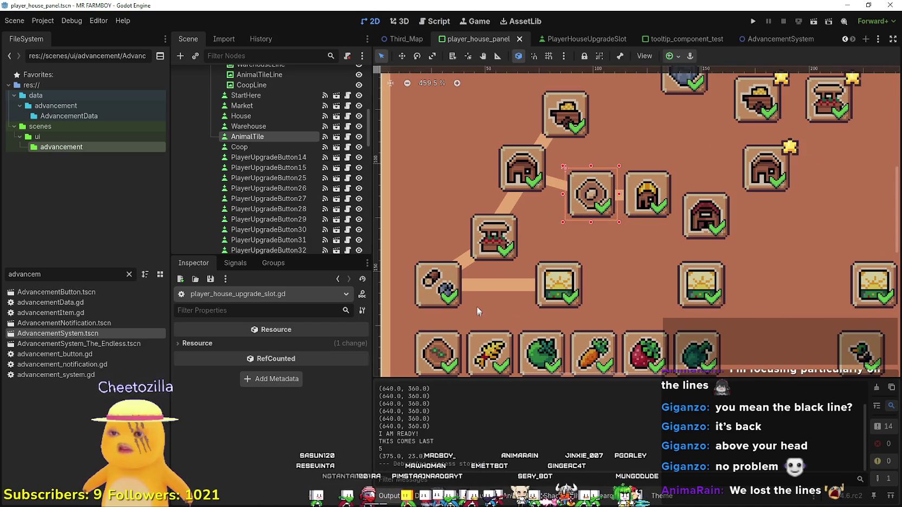
left_click(469, 269)
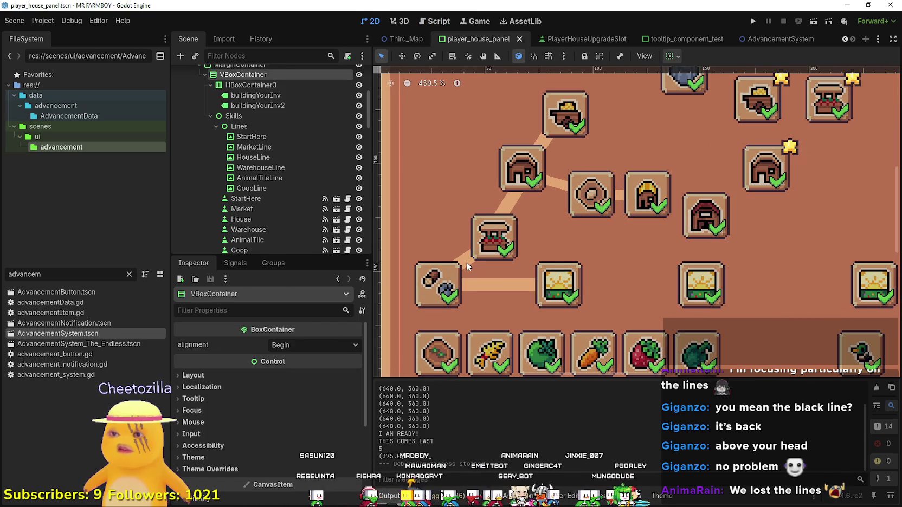
left_click(497, 232)
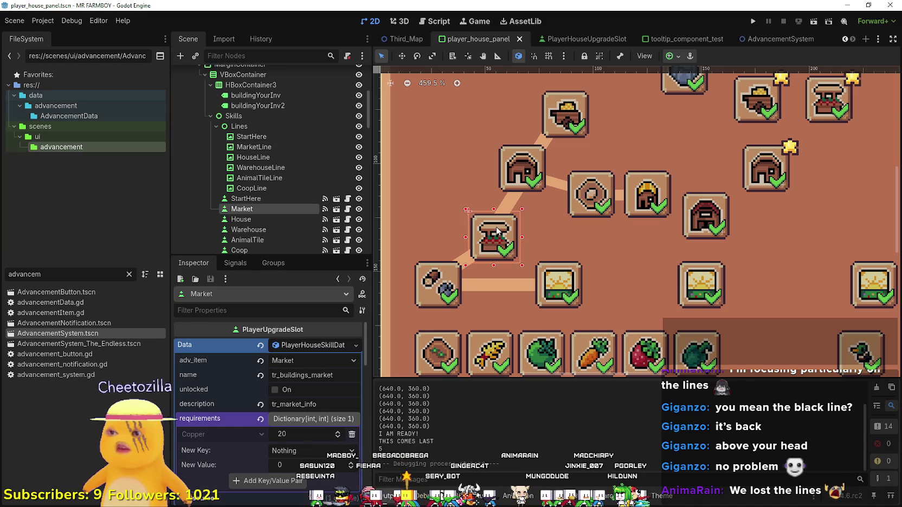
left_click(322, 345)
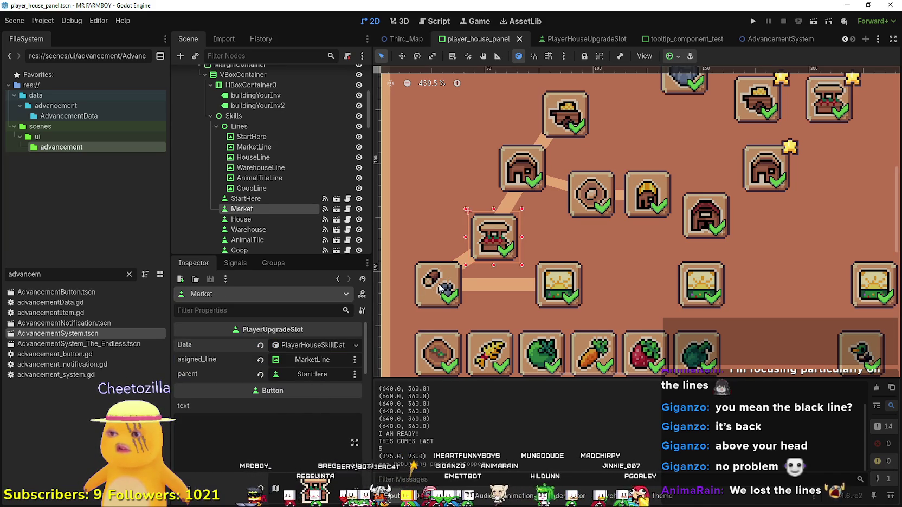
left_click(439, 289)
left_click(312, 344)
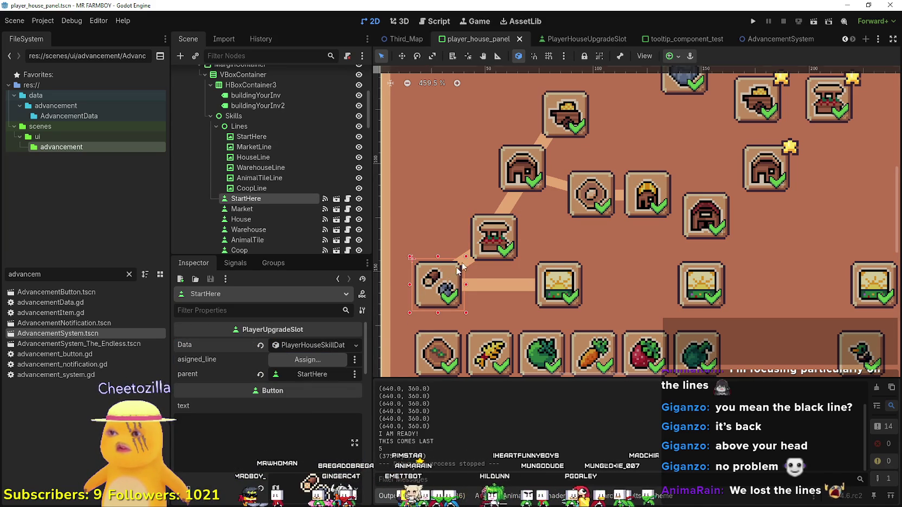
left_click(473, 251)
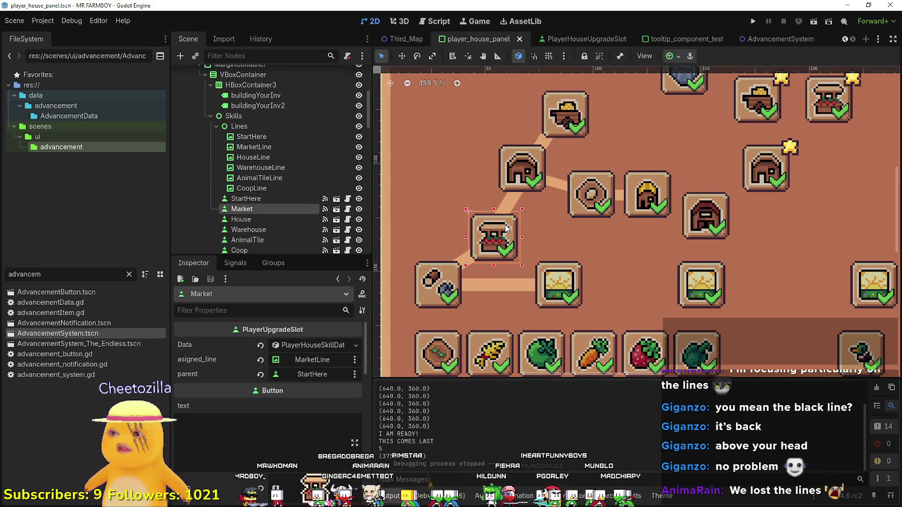
left_click(426, 294)
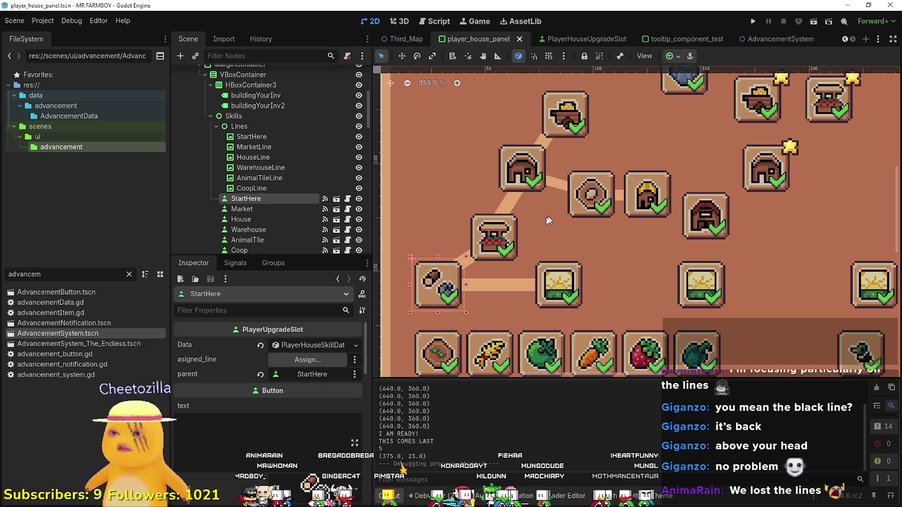
left_click(242, 208)
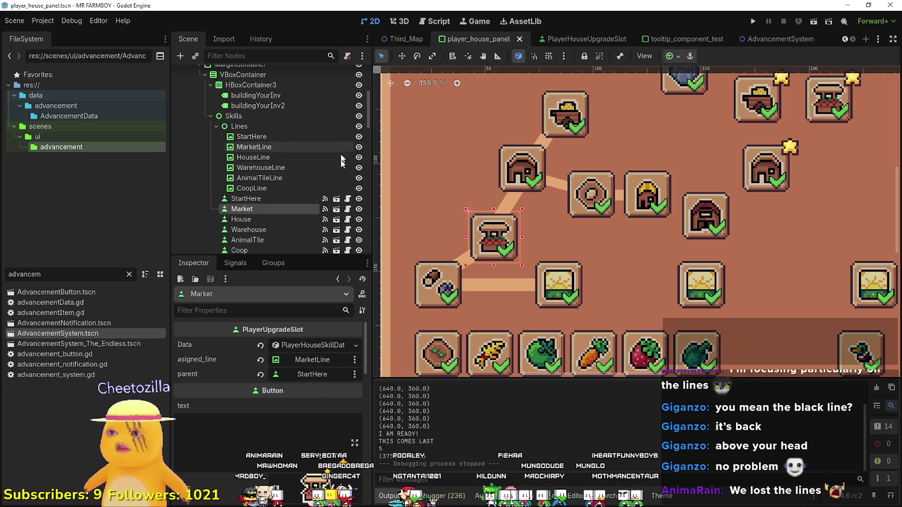
left_click(347, 209)
left_click(620, 209)
left_click(603, 191)
left_click_drag(619, 213, 483, 211)
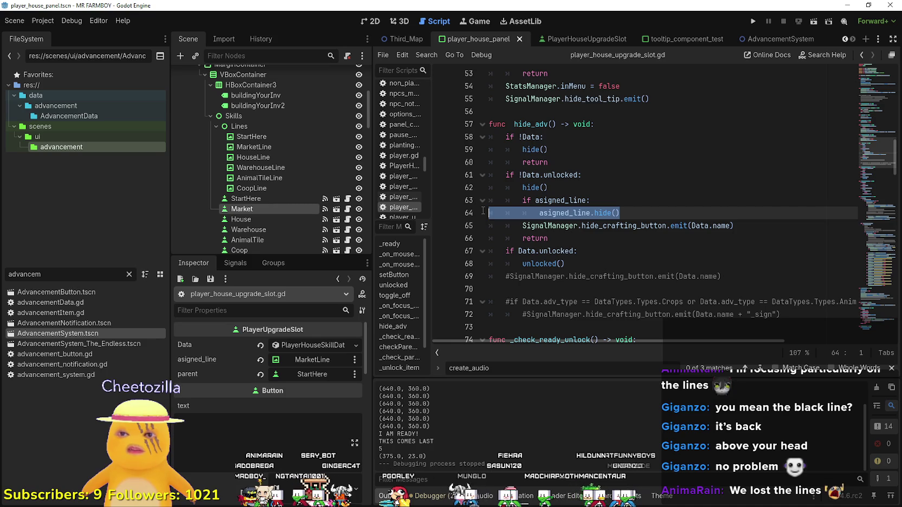
scroll(650, 287, "down", 2)
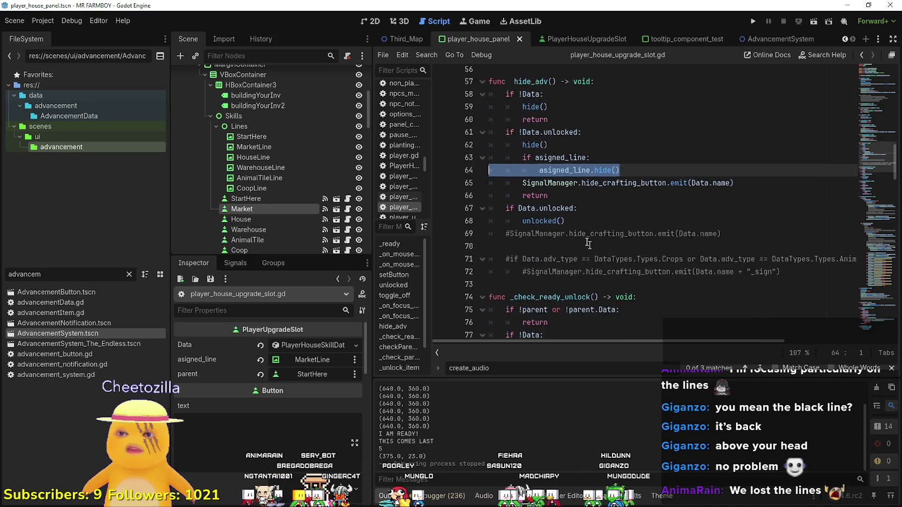
double_click(541, 183)
scroll(540, 183, "down", 2)
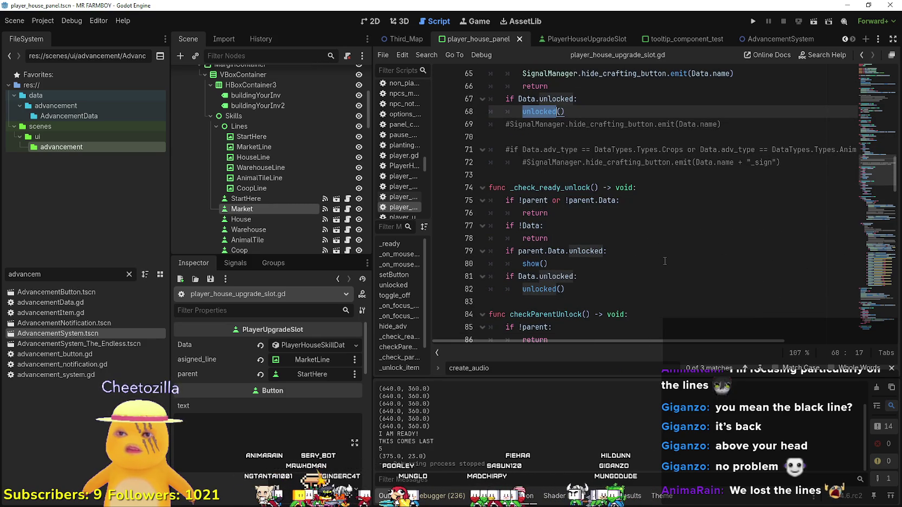
scroll(664, 262, "down", 1)
scroll(664, 261, "up", 2)
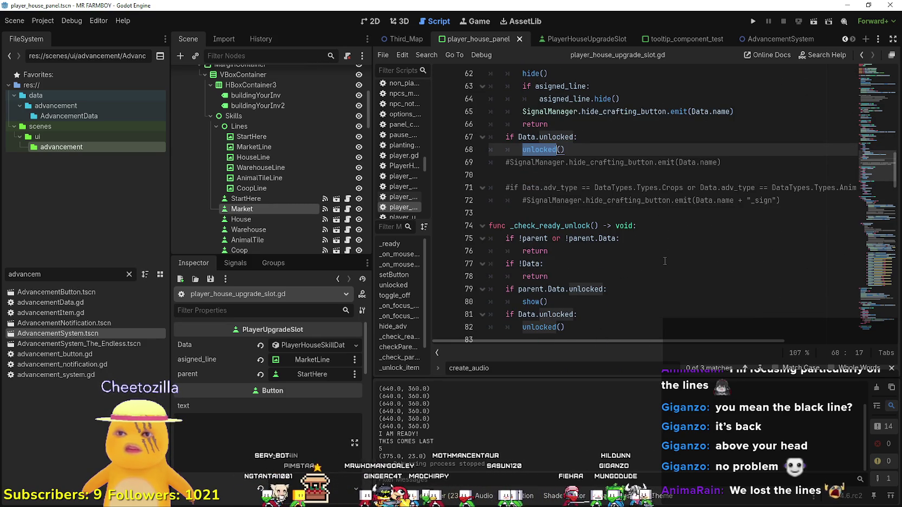
scroll(664, 261, "up", 2)
scroll(661, 255, "down", 2)
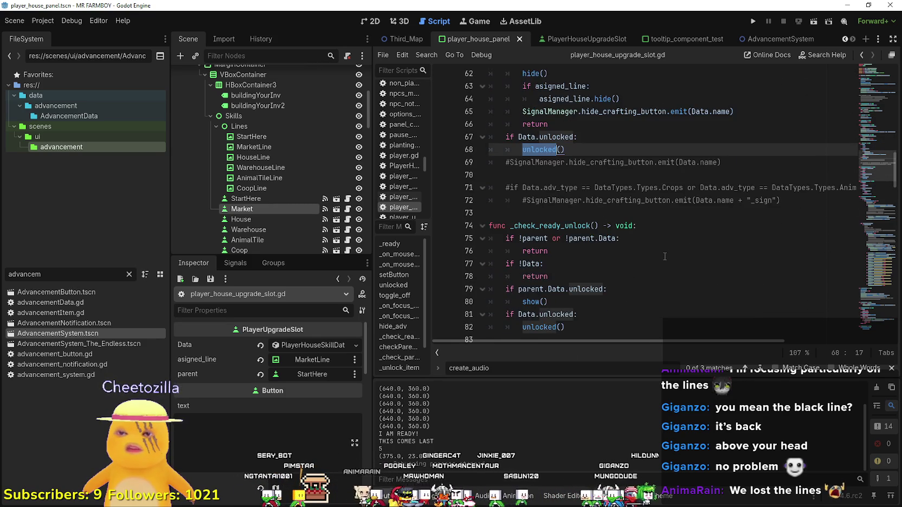
scroll(657, 245, "up", 2)
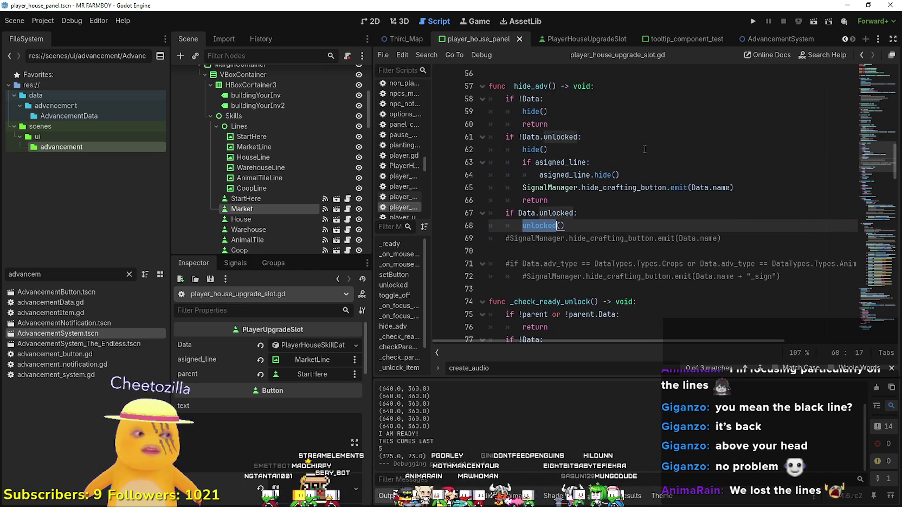
mouse_move(585, 138)
left_mouse_down()
mouse_move(469, 133)
mouse_move(481, 89)
left_mouse_up()
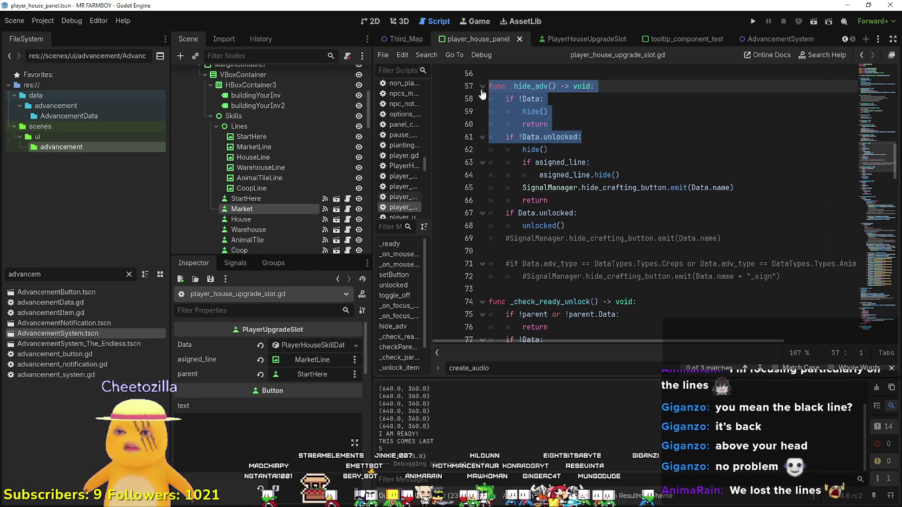
left_click(482, 89)
scroll(476, 119, "down", 2)
left_click_drag(620, 99, 455, 83)
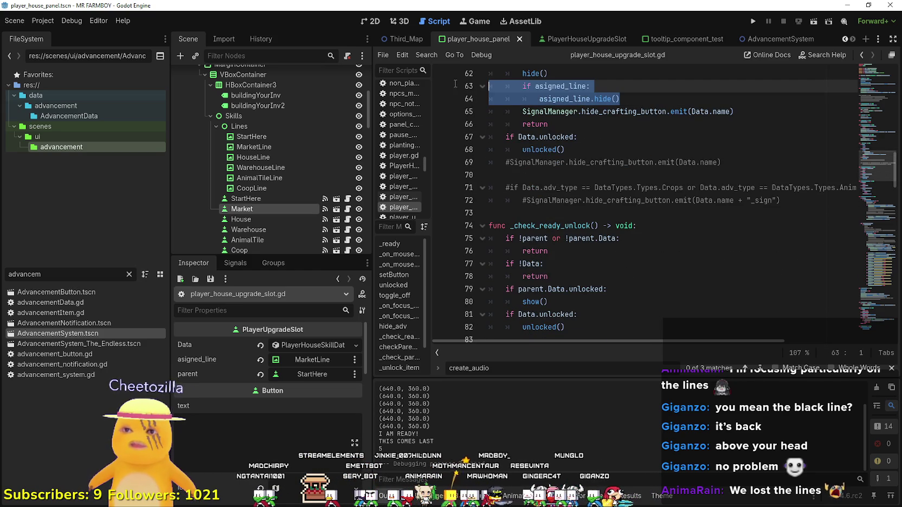
scroll(596, 278, "down", 2)
left_click(597, 227)
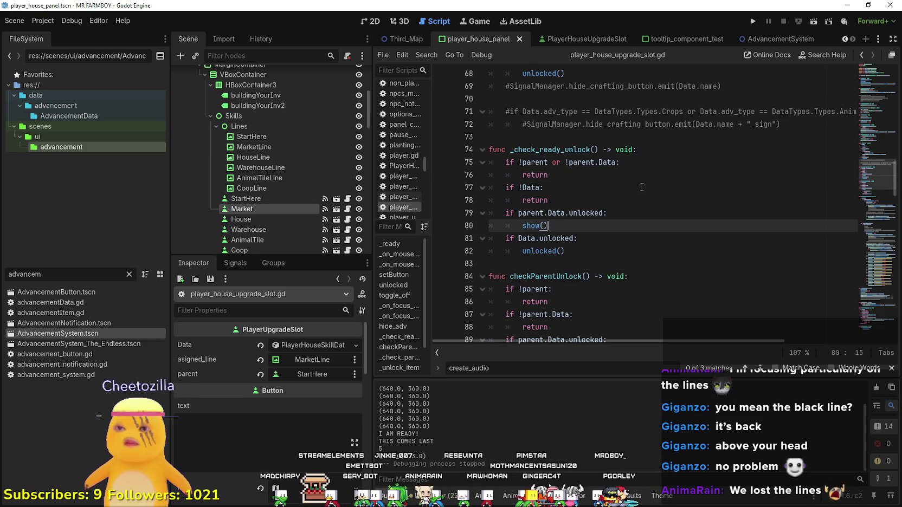
- After show() on line 80, add 'if asigned_line: asigned_line.show()' and save
key("Return")
type("if asigned_line: \tasigned_line.hide()")
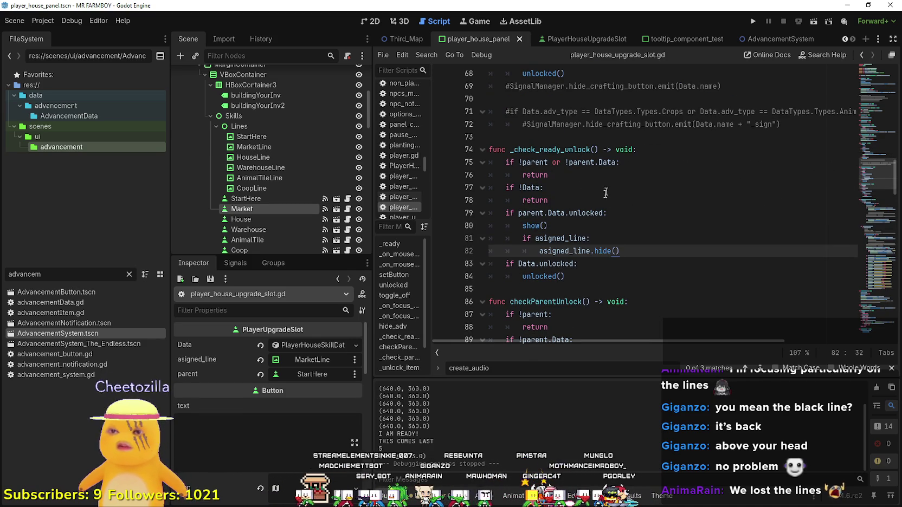
type("show")
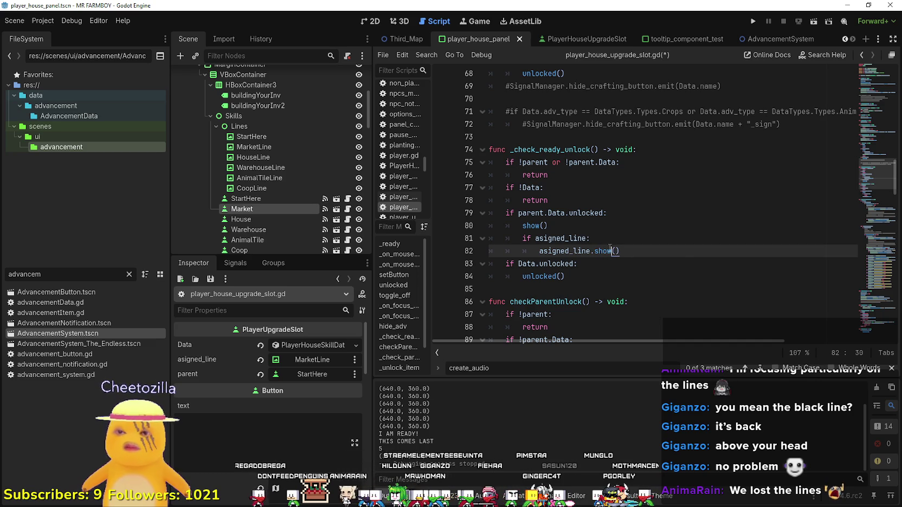
type("how")
key("ctrl+s")
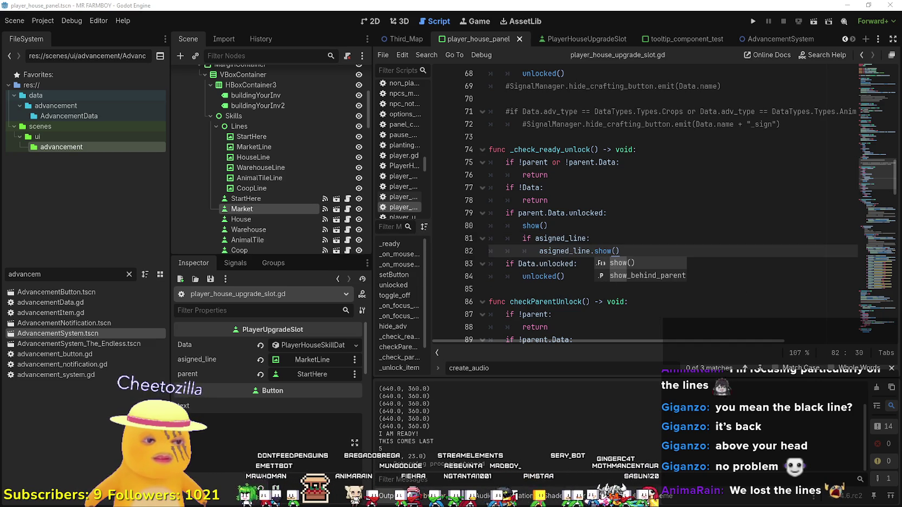
key("alt+Tab")
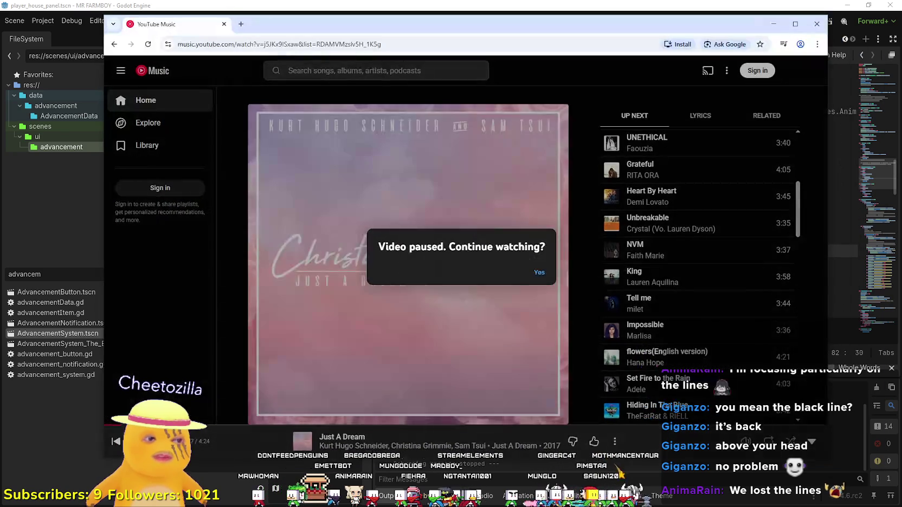
- Resume the paused YouTube Music playback and scroll through the page
left_click(535, 276)
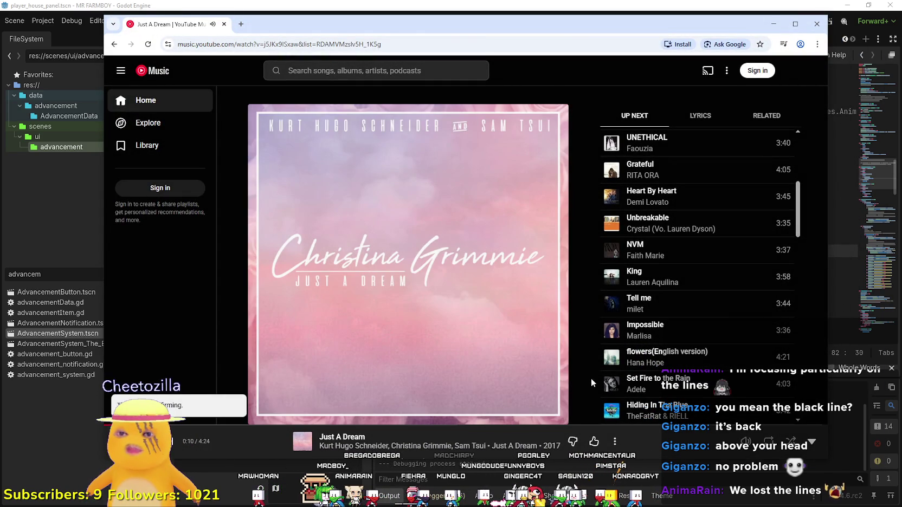
scroll(699, 346, "down", 6)
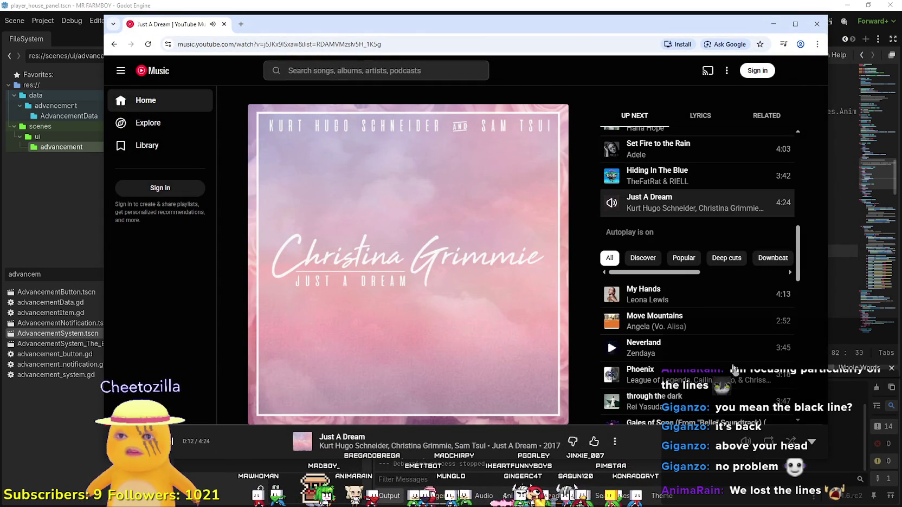
scroll(706, 345, "down", 8)
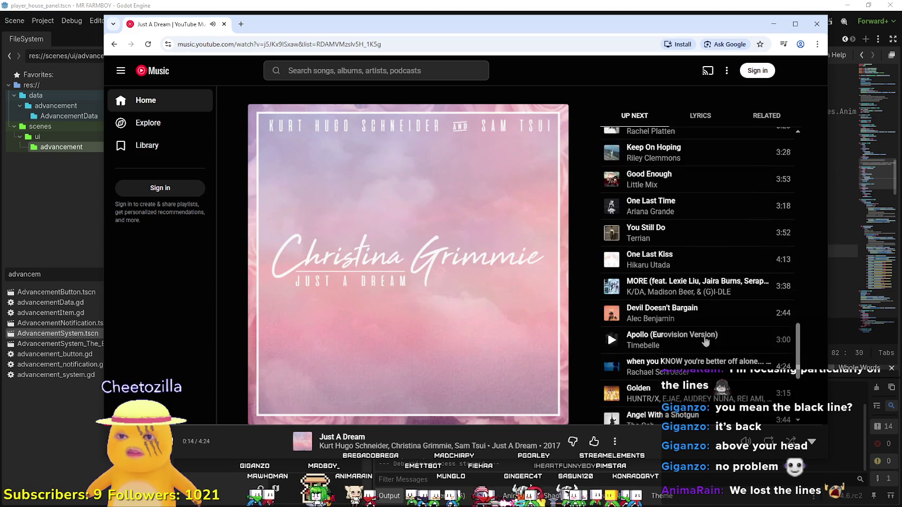
scroll(705, 343, "down", 3)
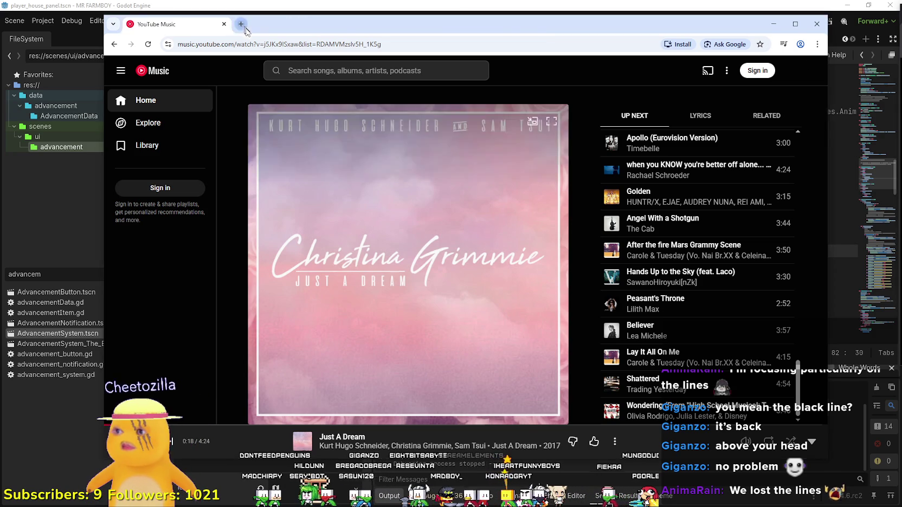
- Load the streamish playlist in a new tab, play Lifelight, and minimize the browser
left_click(239, 23)
type("https://music.youtube.com/playlist?list=PLjl0uQOaptGs3AnUWOxK4fkqAkvnyjWFD")
key("Return")
left_click_drag(441, 25, 397, 24)
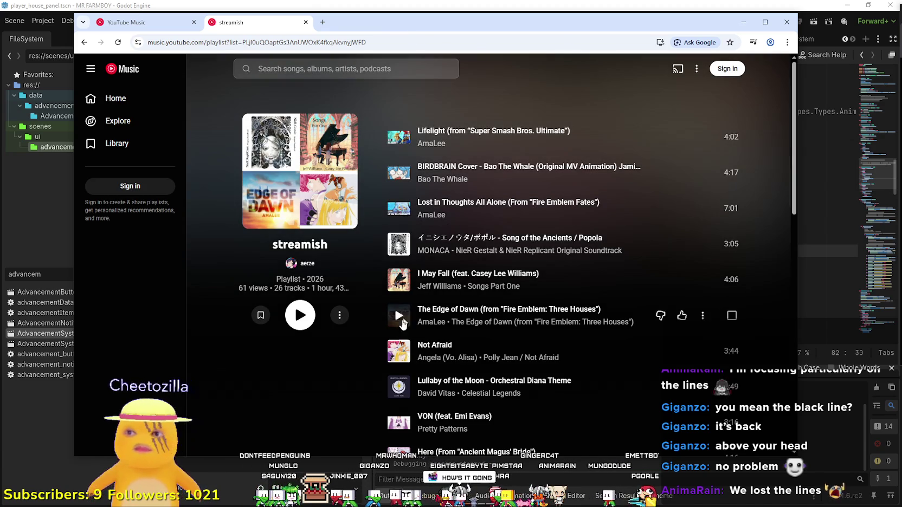
left_click(466, 138)
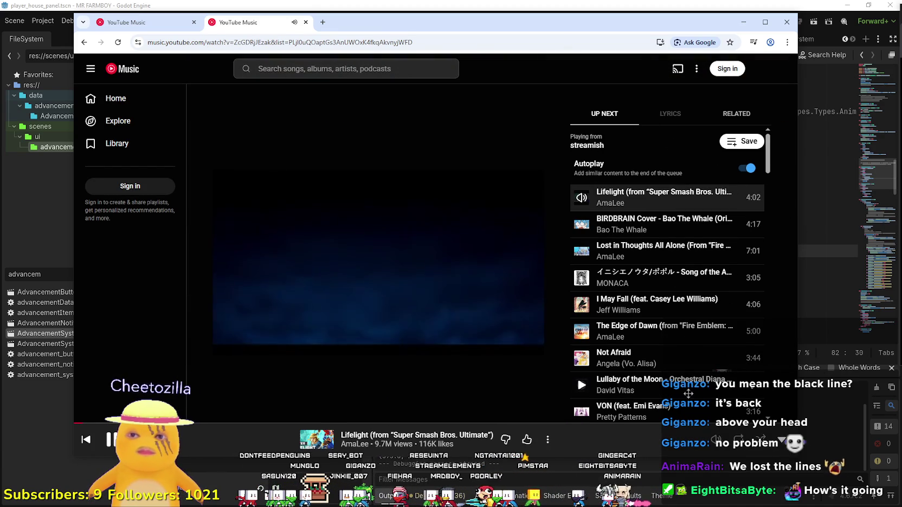
scroll(677, 366, "down", 15)
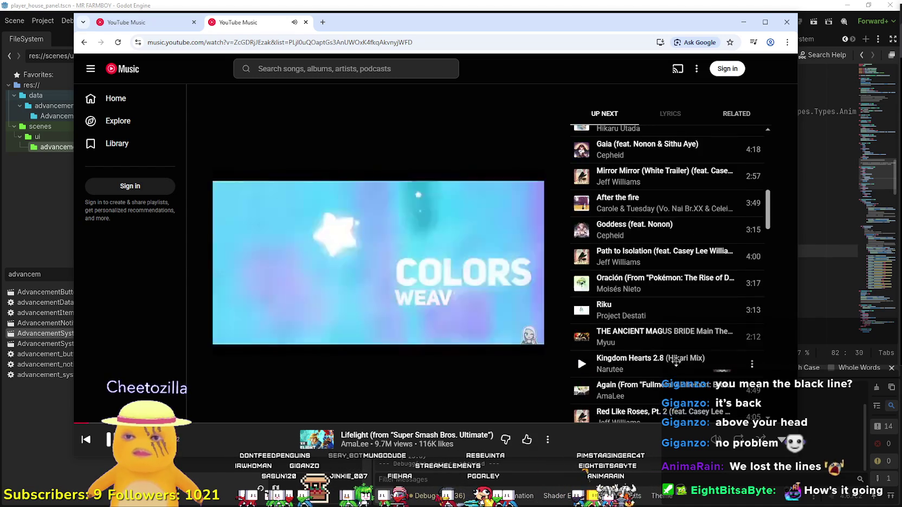
scroll(677, 366, "down", 15)
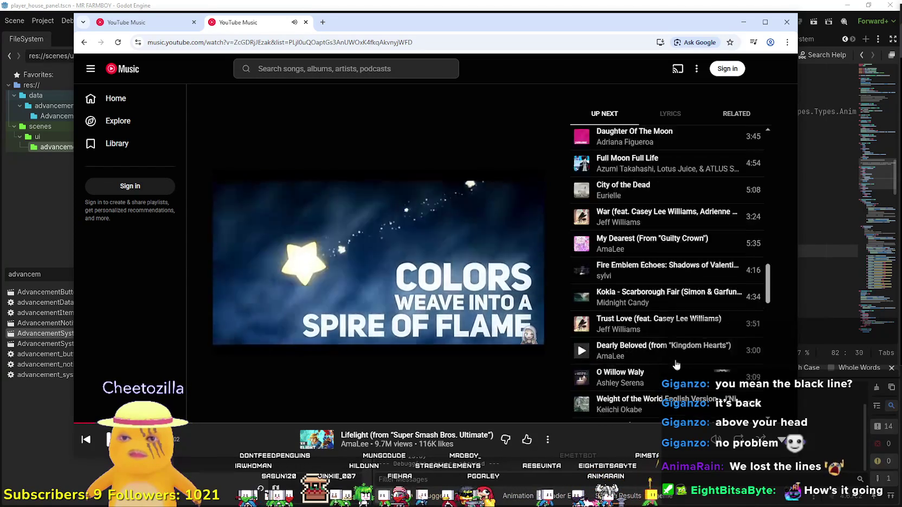
scroll(677, 366, "down", 15)
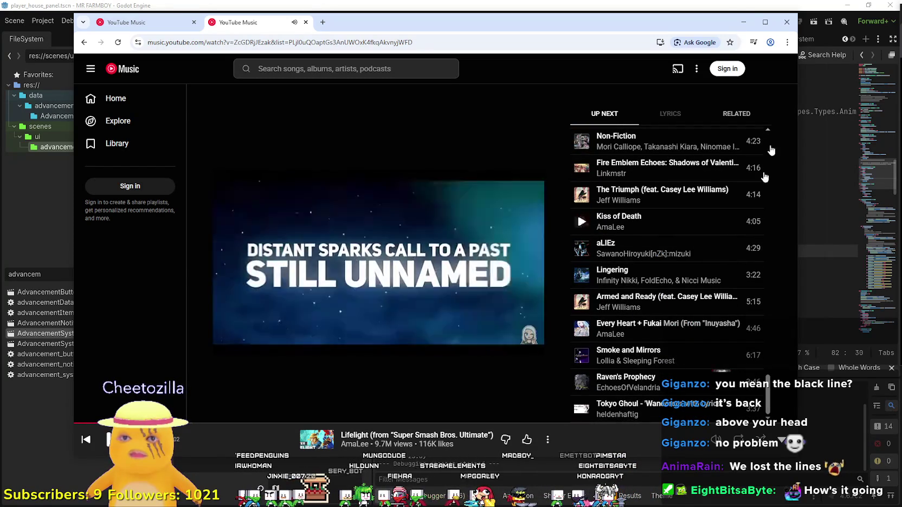
left_click(743, 22)
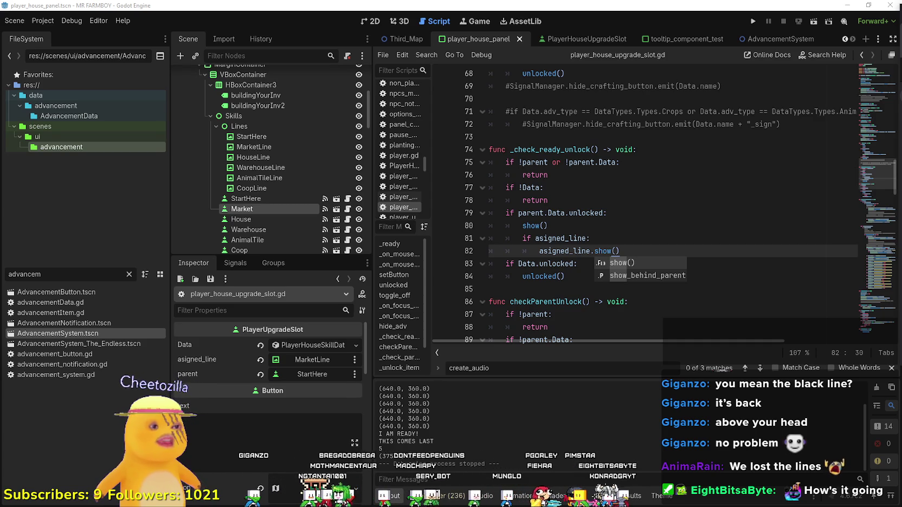
- Complete the asigned_line.show() call on line 82 and review _check_ready_unlock
key("Return")
key("BackSpace")
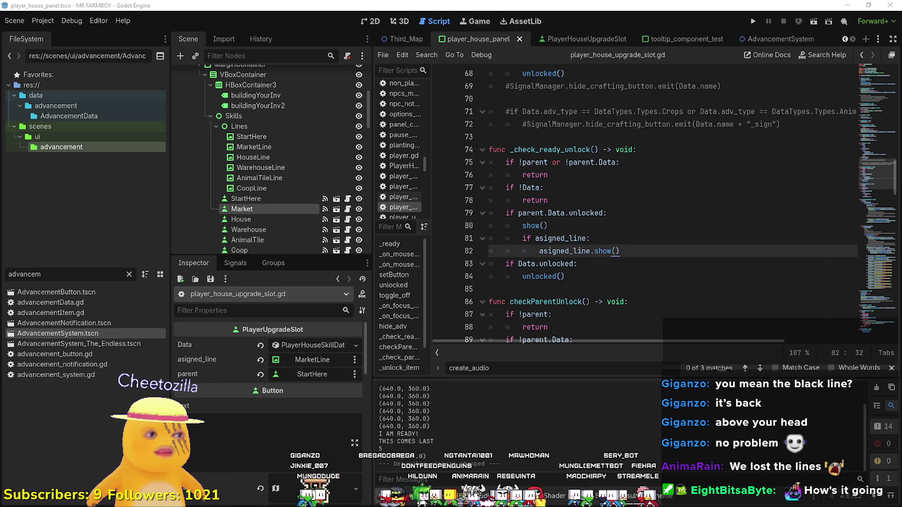
left_click_drag(543, 187, 551, 174)
scroll(618, 179, "up", 2)
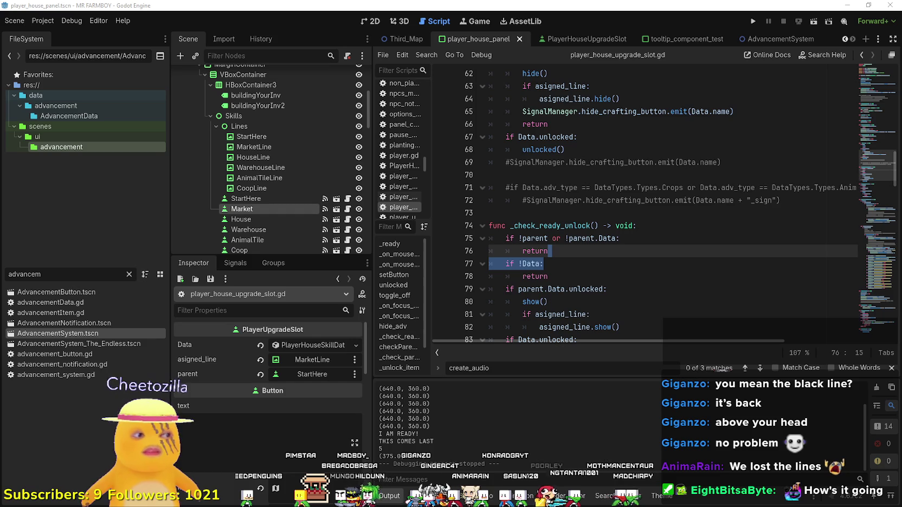
key("Down")
key("Down")
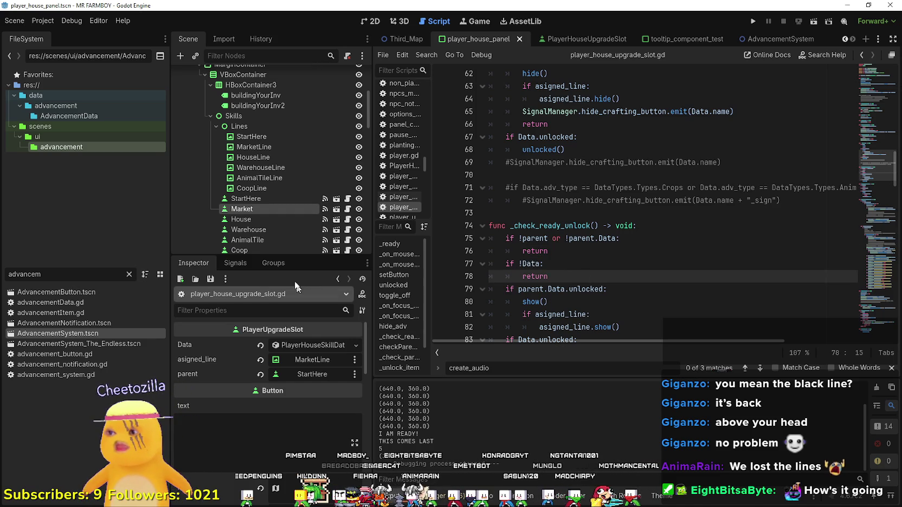
left_click(581, 213)
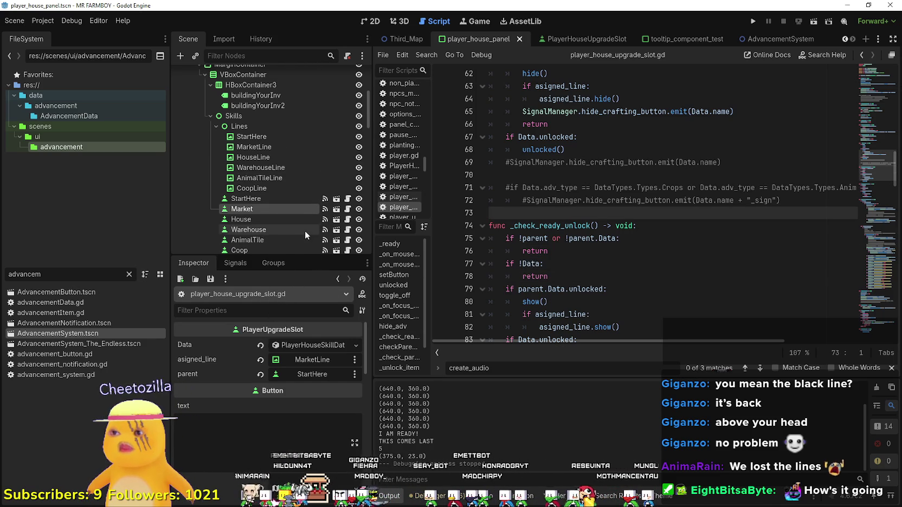
scroll(304, 231, "down", 3)
scroll(332, 448, "down", 3)
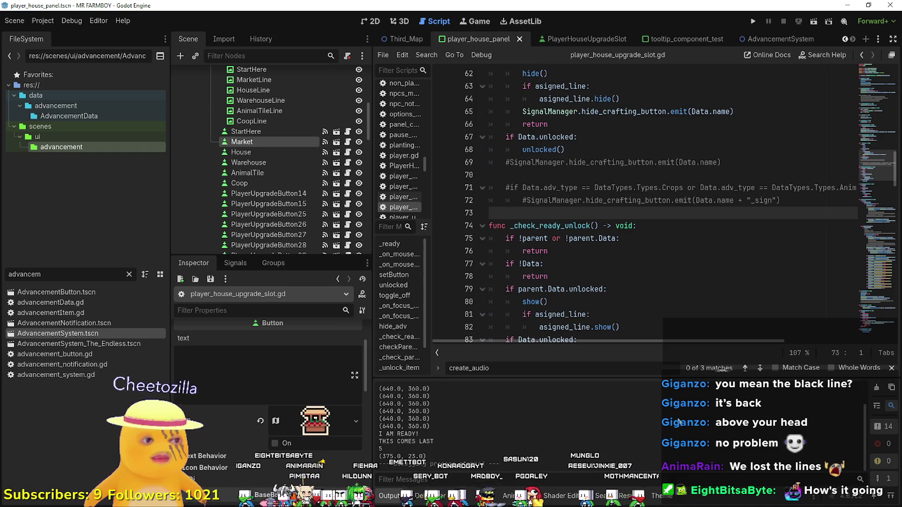
- Review the returns in hide_adv and save the script
left_click(619, 256)
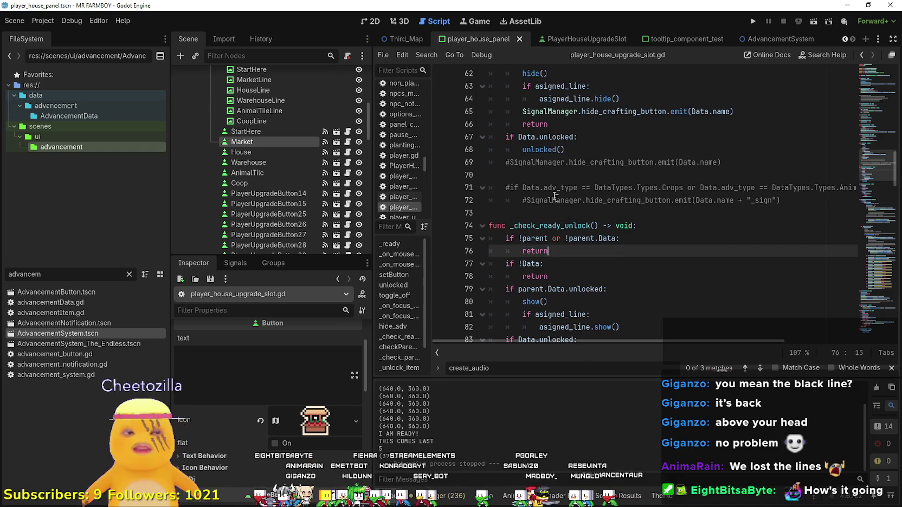
left_click(542, 209)
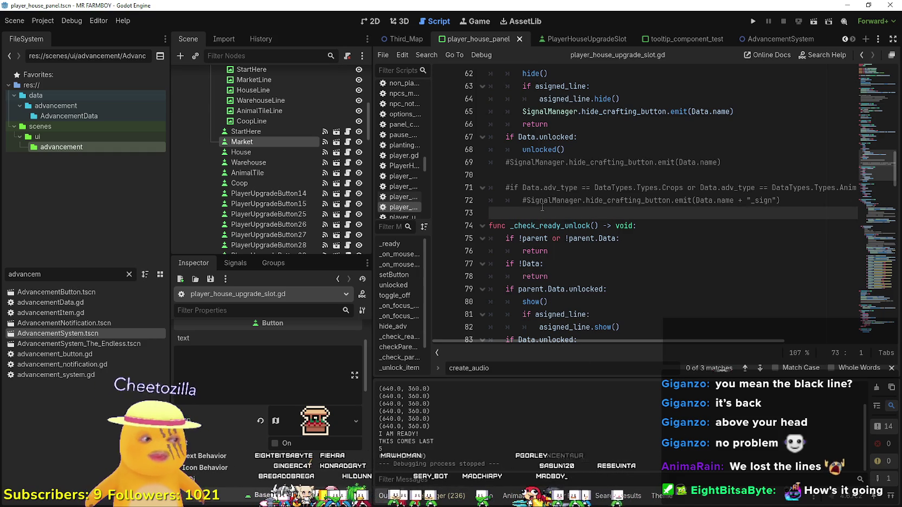
scroll(537, 219, "up", 3)
left_click(667, 226)
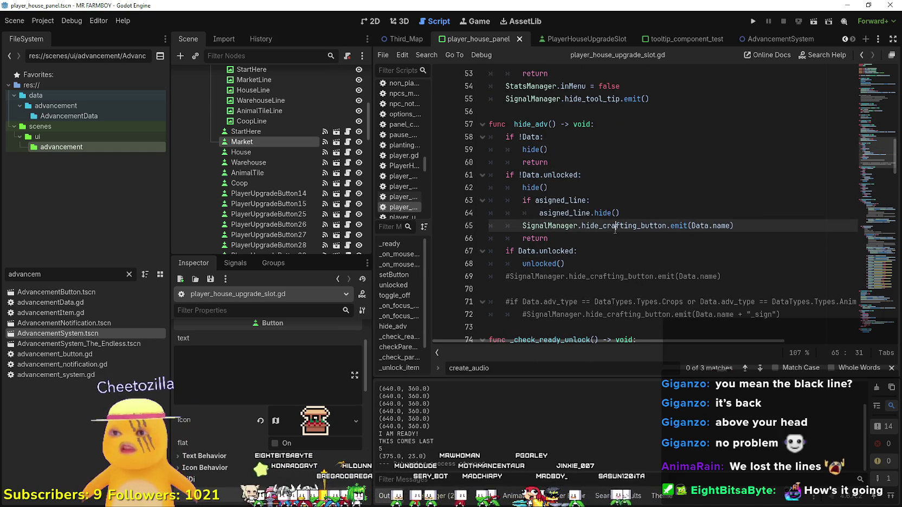
left_click(666, 239)
key("ctrl+s")
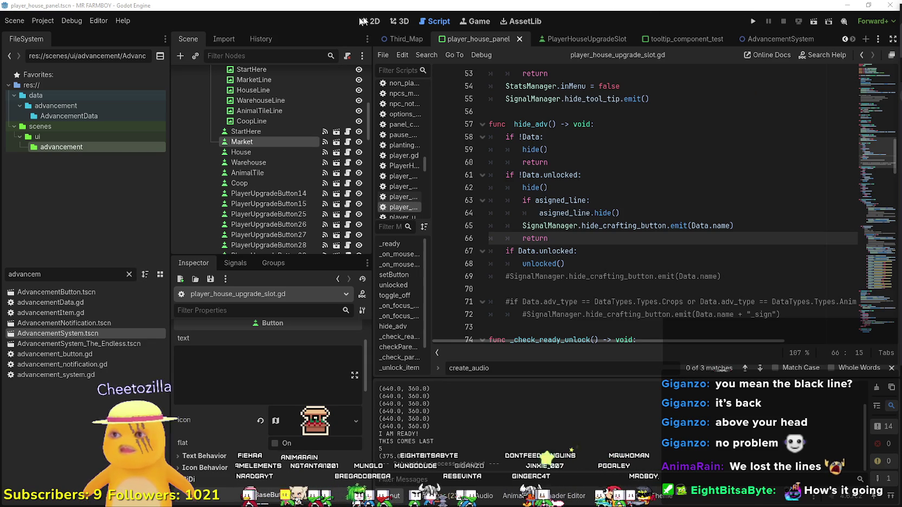
key("ctrl+F1")
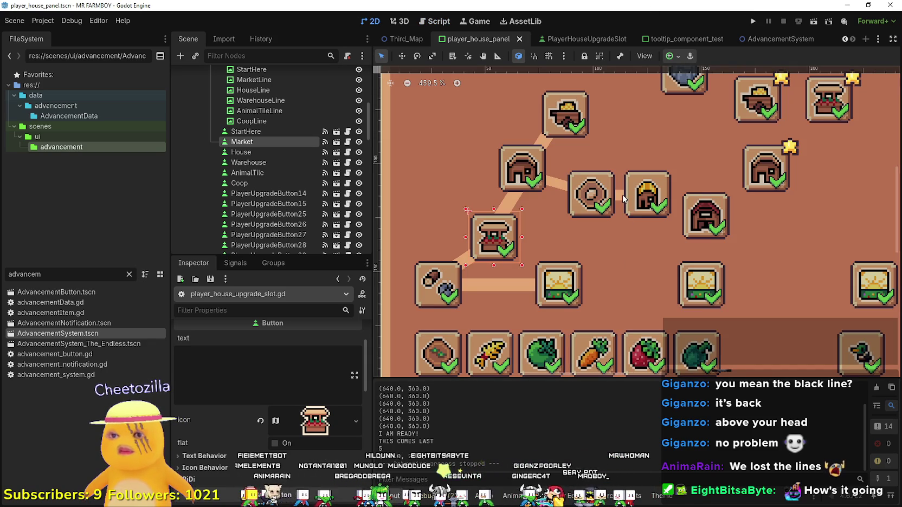
- Inspect the AnimalTile slot, AnimalTileLine and CoopLine connectors, and the Coop slot (20 Copper)
left_click(619, 199)
left_click(606, 199)
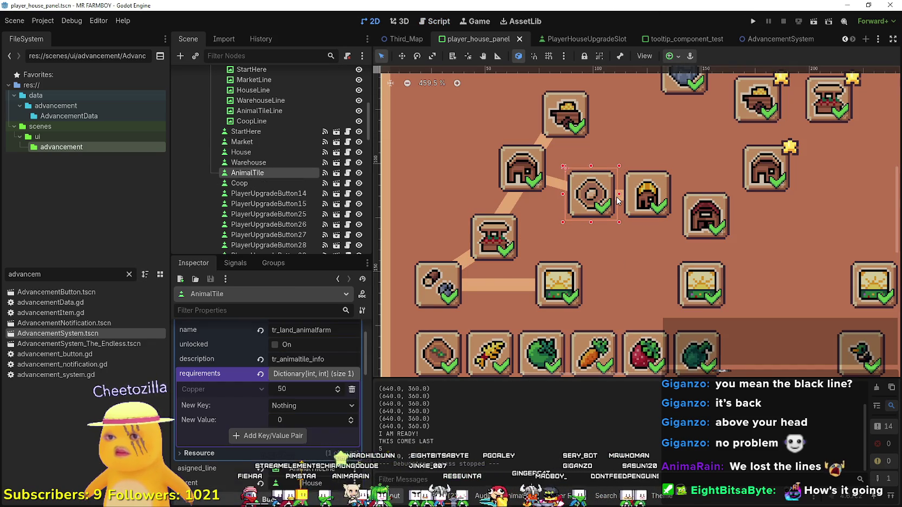
scroll(302, 358, "down", 2)
scroll(302, 359, "up", 2)
left_click(302, 344)
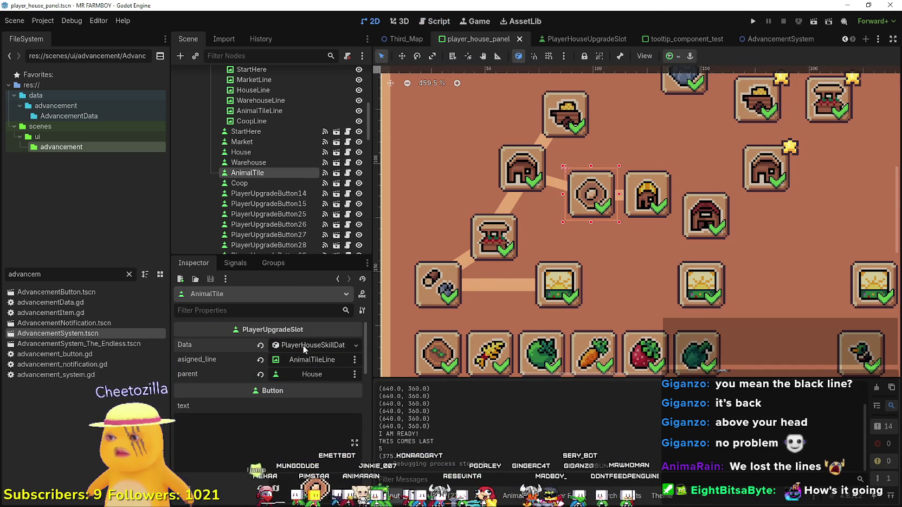
left_click(559, 190)
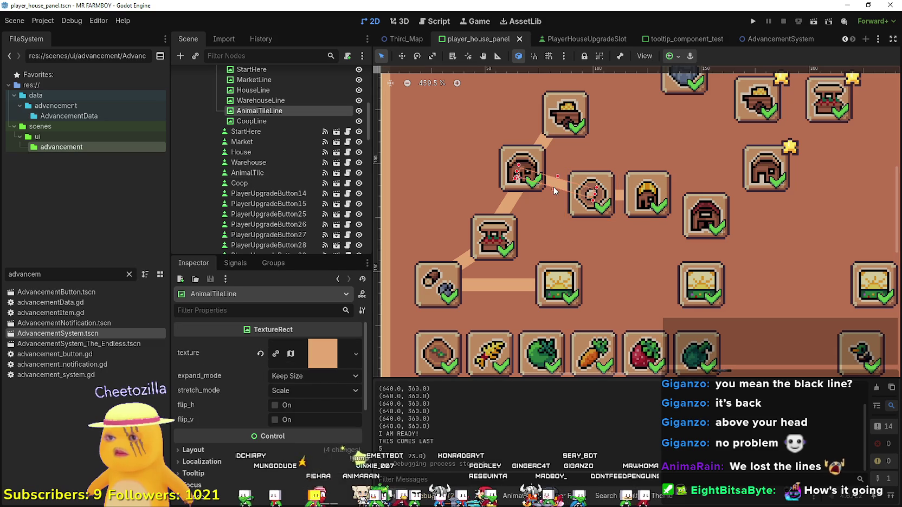
left_click(624, 197)
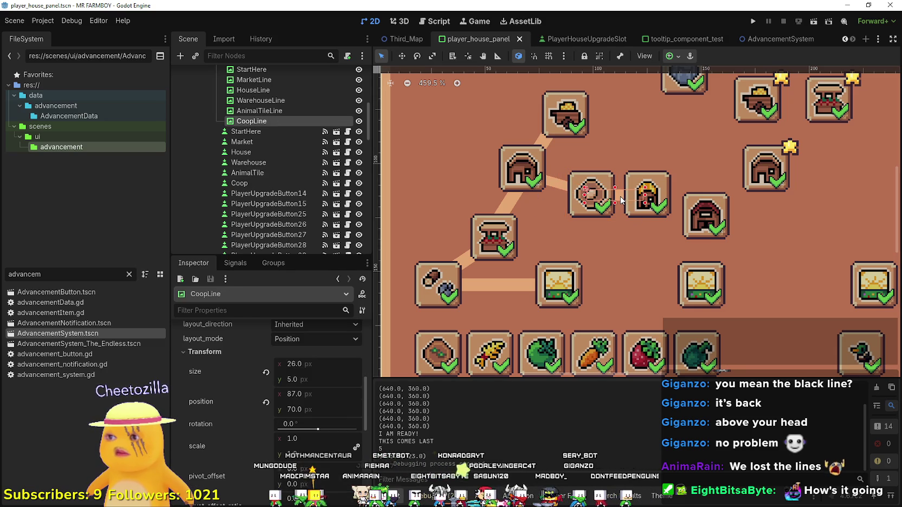
left_click(652, 209)
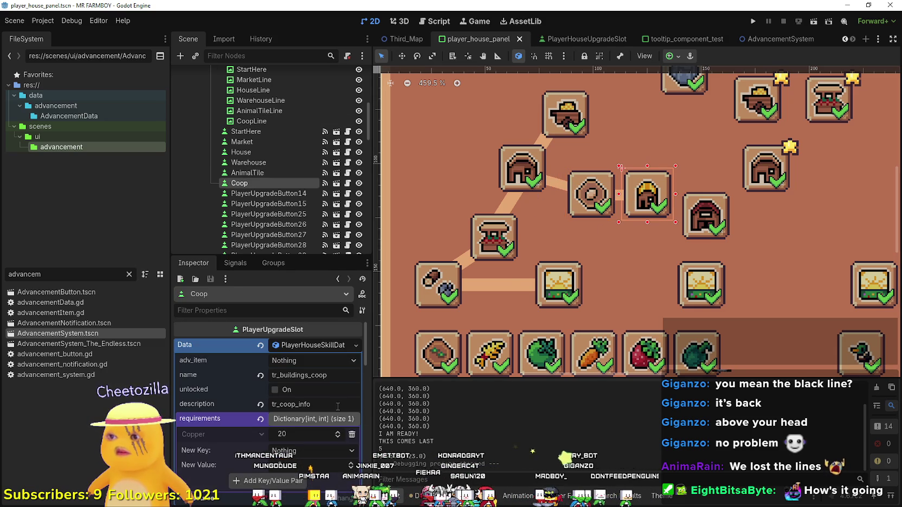
- Assign CoopLine as the Coop slot's connector line in the Inspector
left_click(315, 349)
left_click(314, 360)
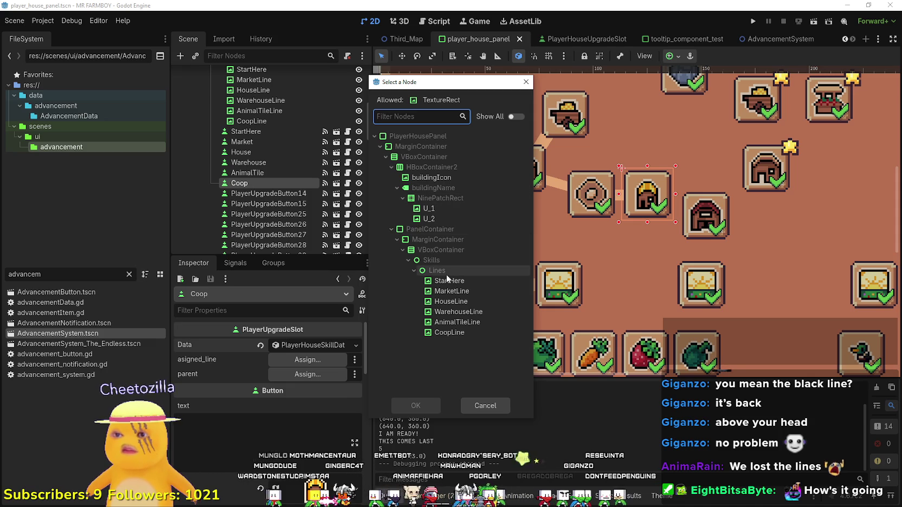
left_click(444, 333)
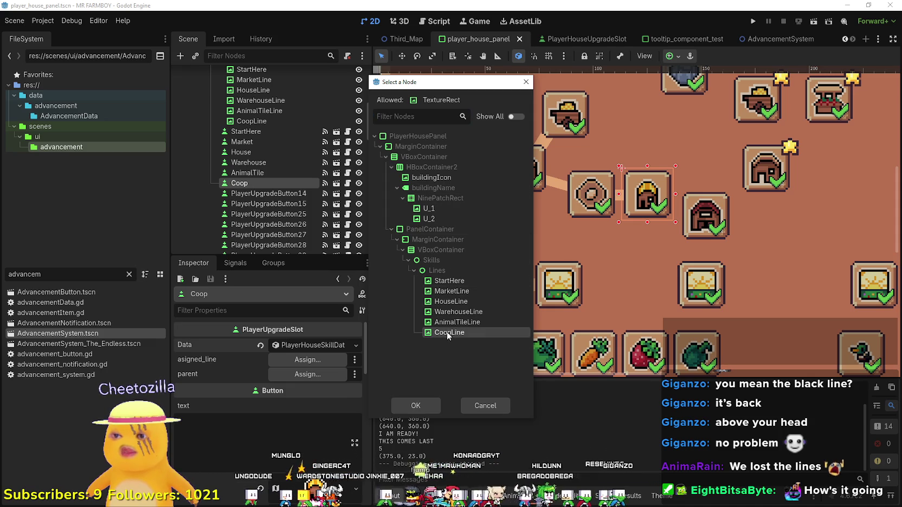
left_click(427, 407)
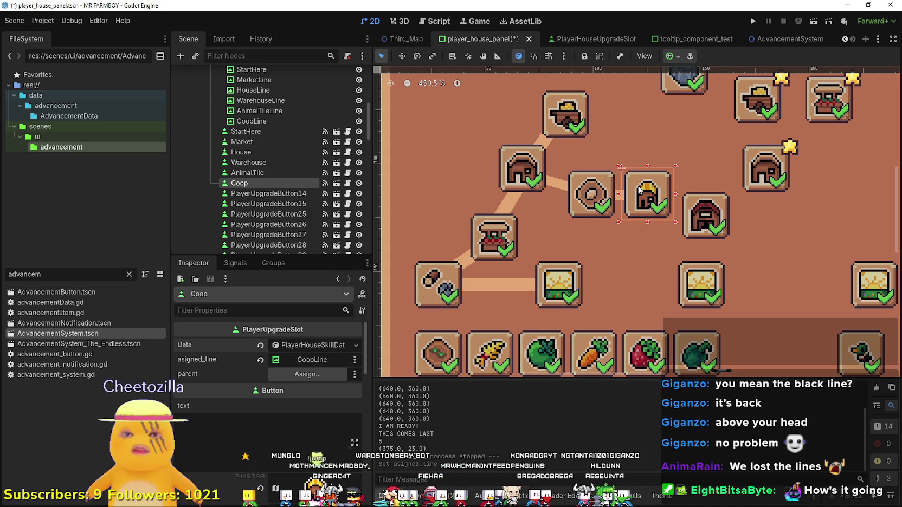
- Make AnimalTile the Coop slot's parent, then save the scene and run the project
left_click(307, 374)
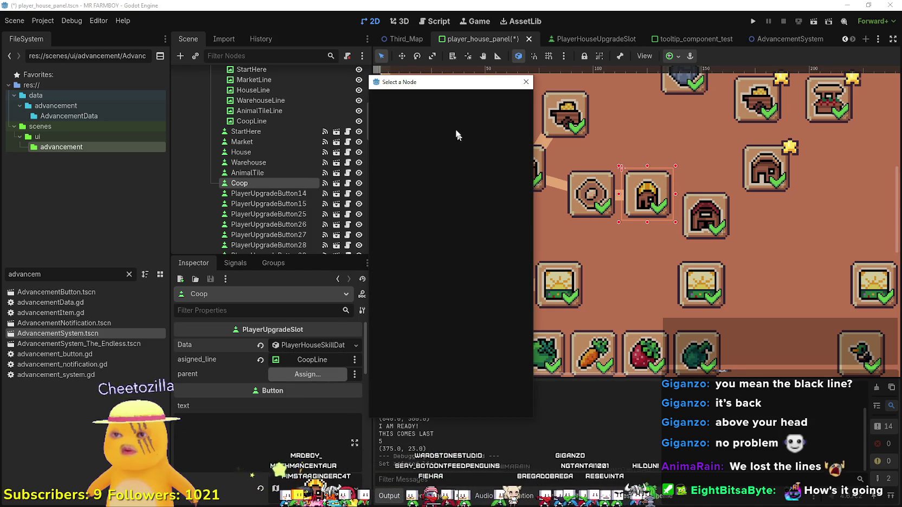
type("Ani")
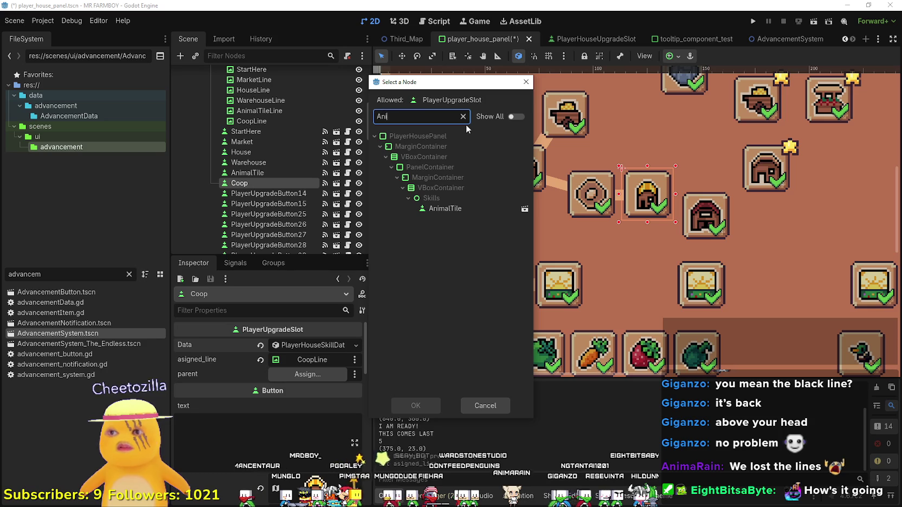
left_click(443, 209)
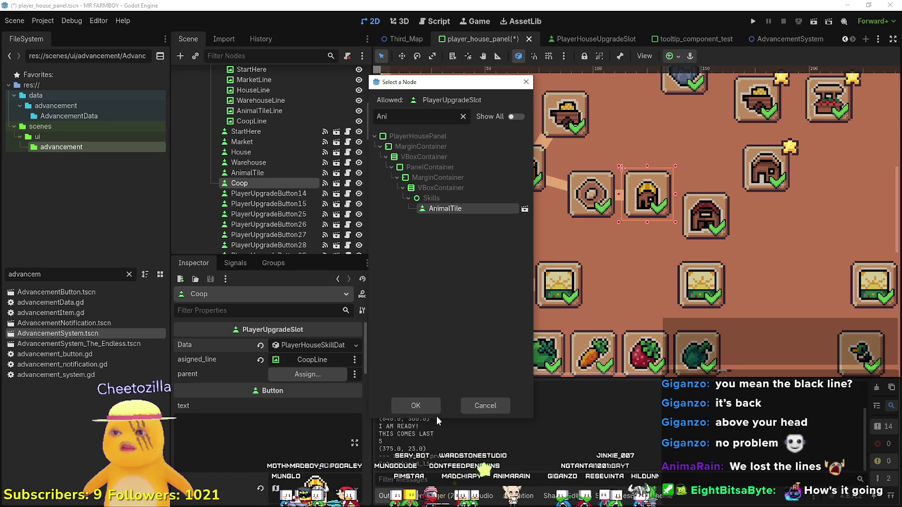
left_click(428, 407)
left_click(753, 21)
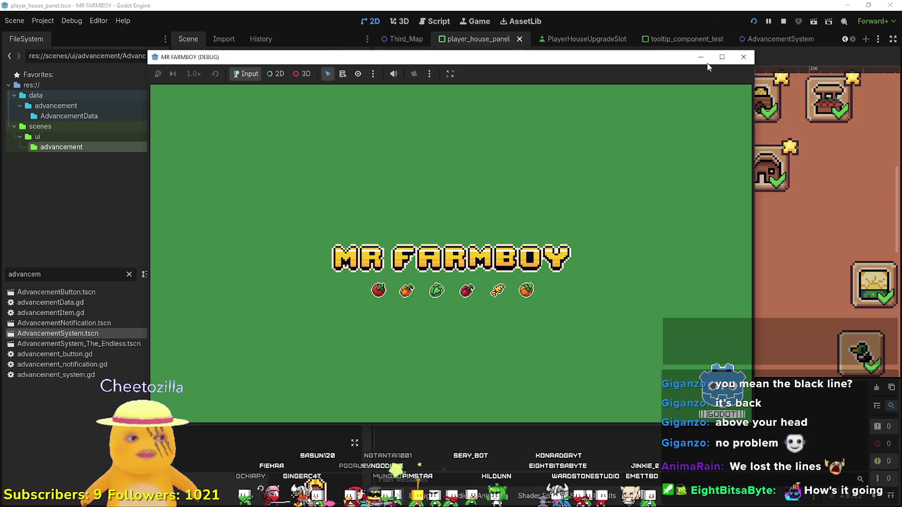
- Create a new save on The Endless (Incremental) island and dismiss the King's letter
left_click(707, 64)
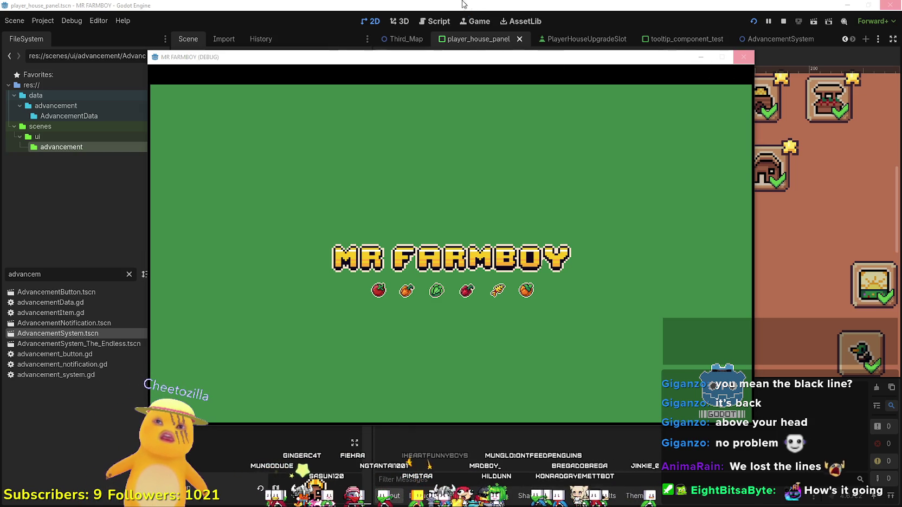
left_click_drag(478, 64, 560, 56)
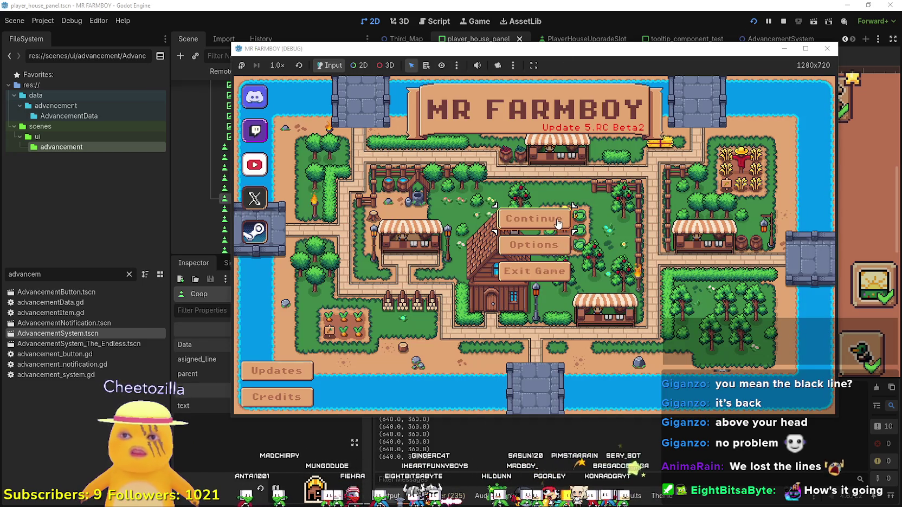
left_click(558, 220)
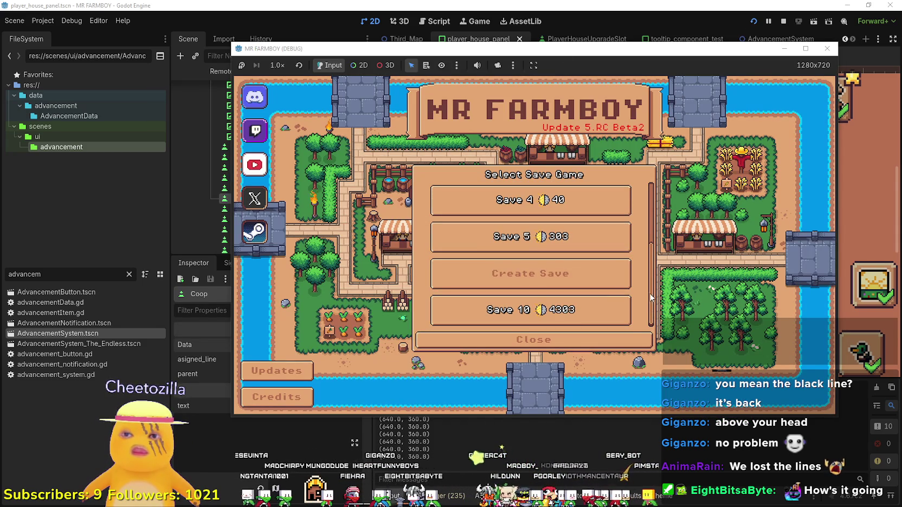
left_click(569, 280)
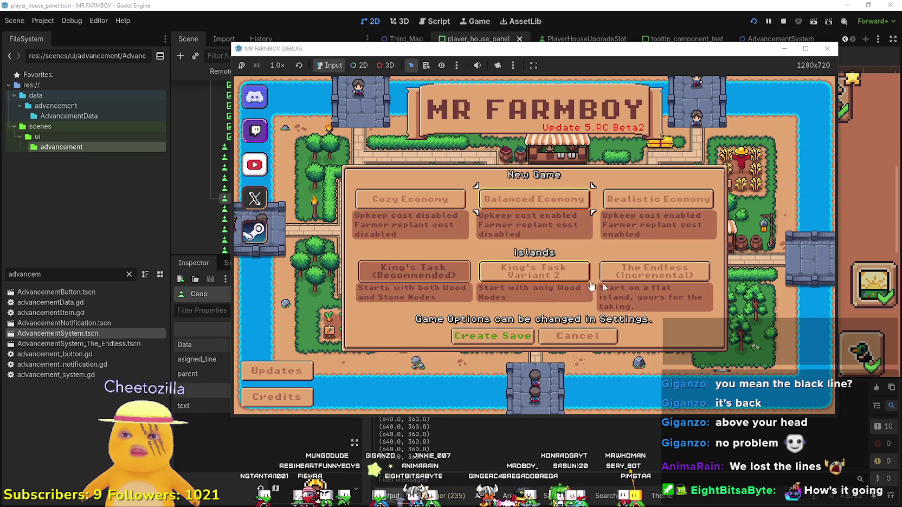
left_click(629, 273)
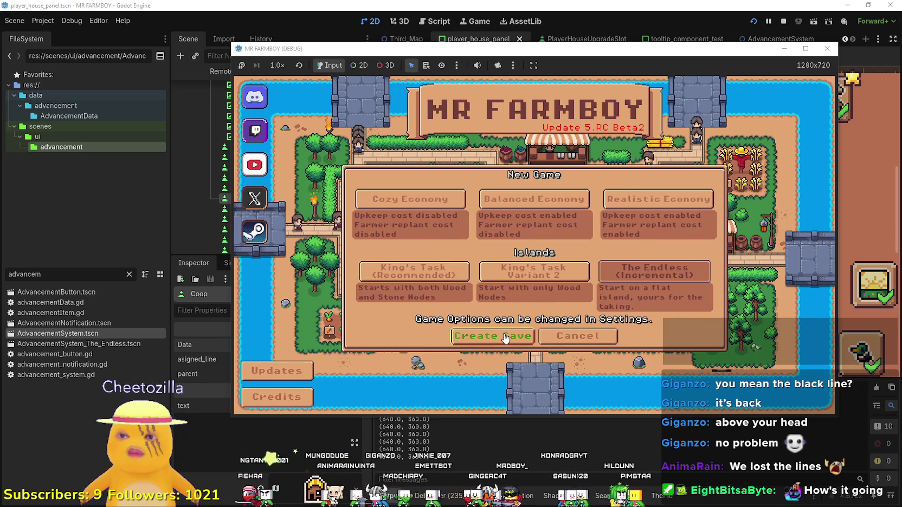
left_click(505, 337)
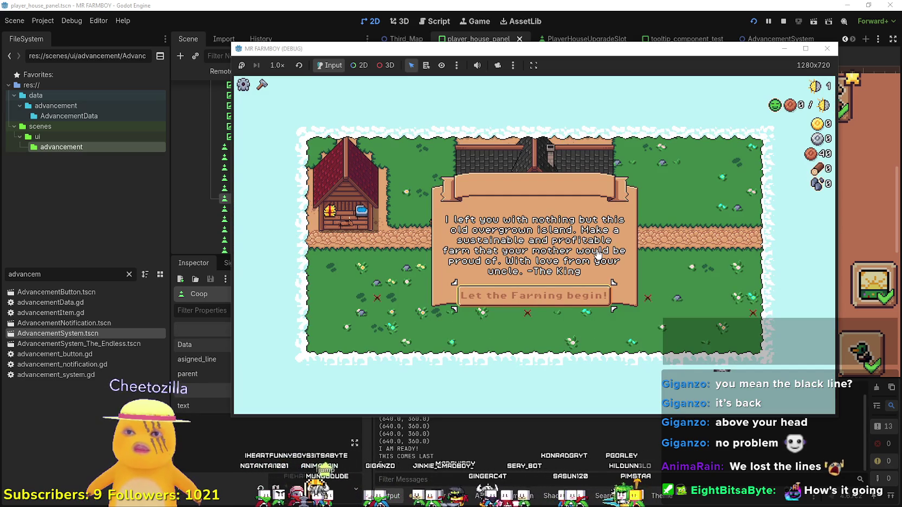
left_click(575, 303)
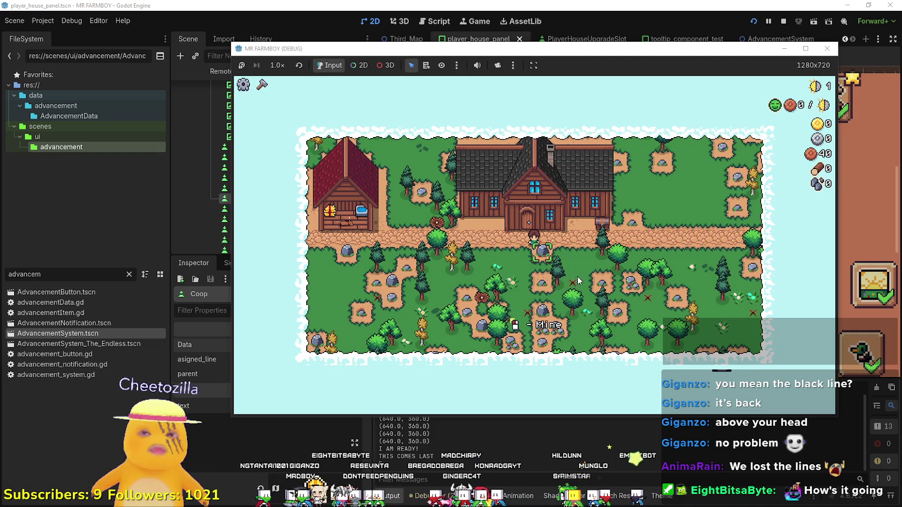
- Walk the farmer around the house gathering wood and a feather
key("s")
key("a")
key("d")
key("w")
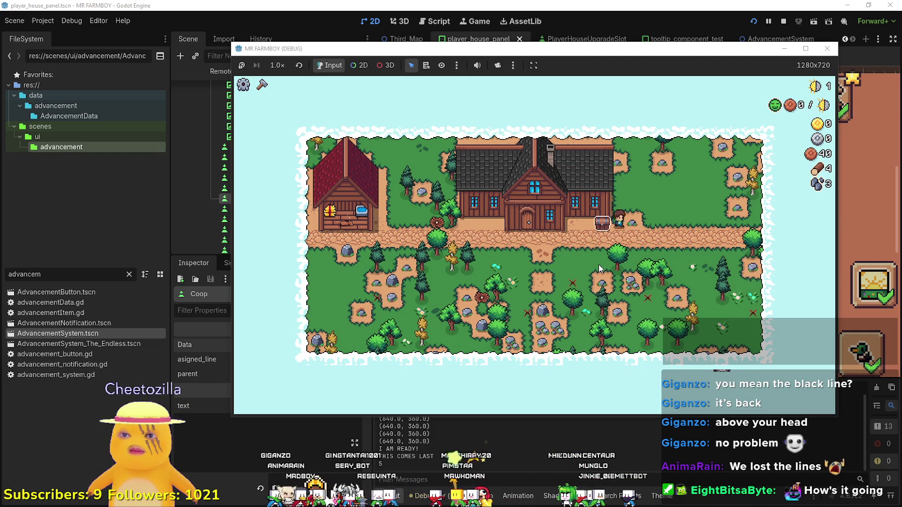
key("s")
key("a")
key("a")
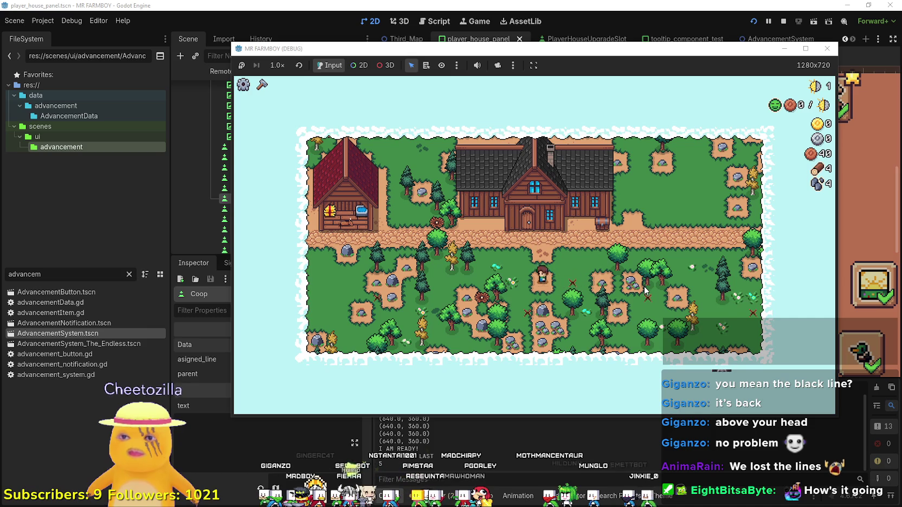
key("d")
key("w")
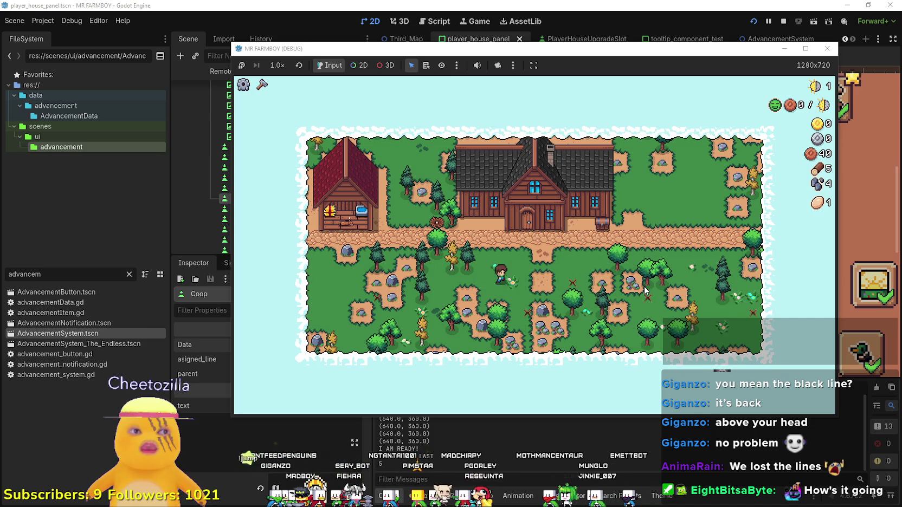
key("d")
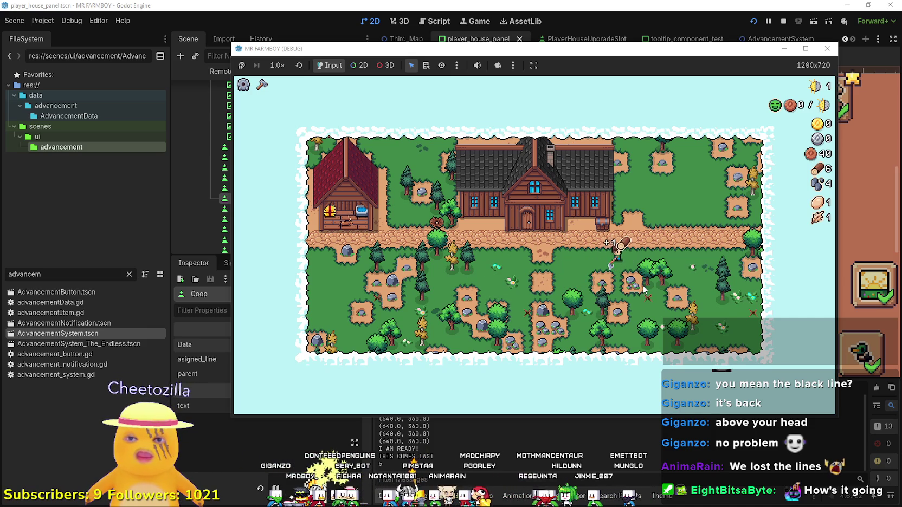
key("d")
key("w")
left_click(811, 48)
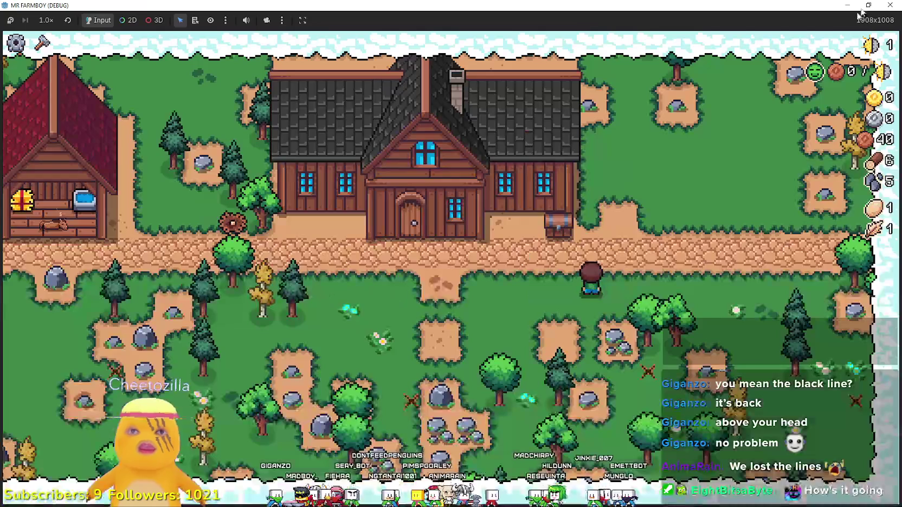
left_click(851, 18)
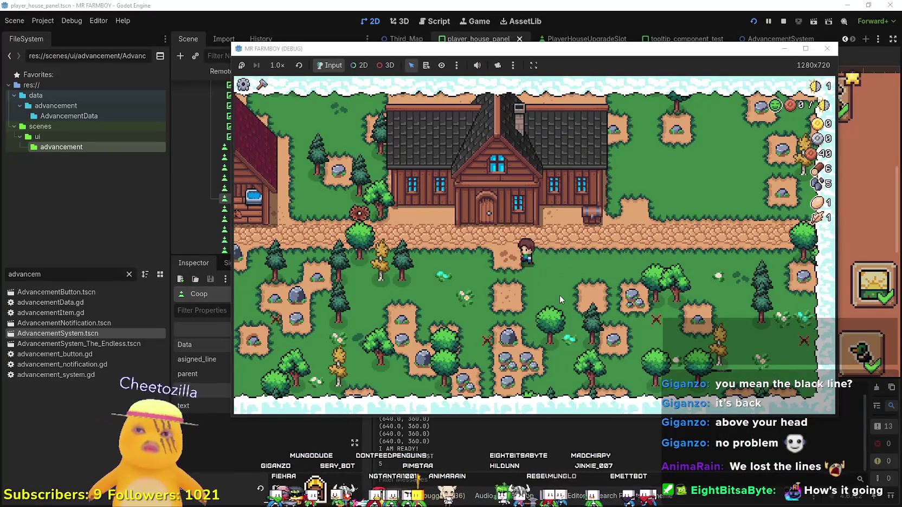
- Walk back to the house and open the Player House skill tree
key("d")
key("a")
key("s")
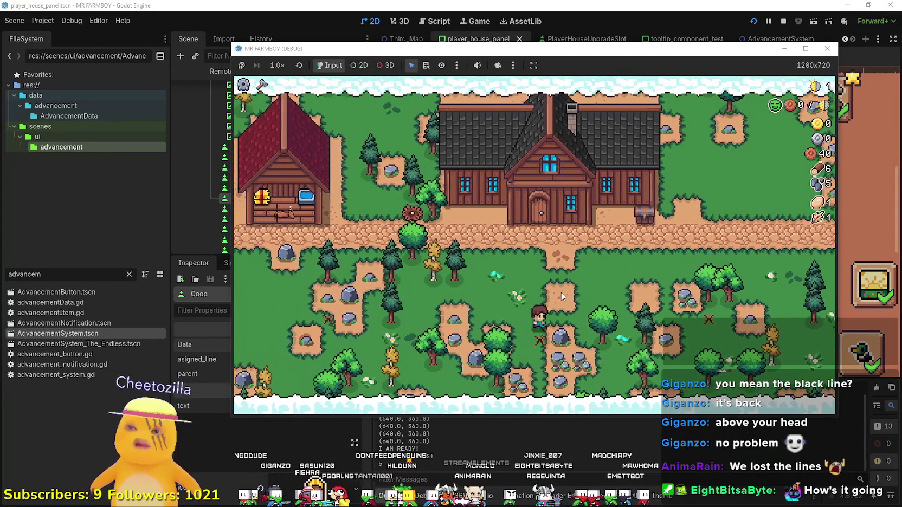
key("w")
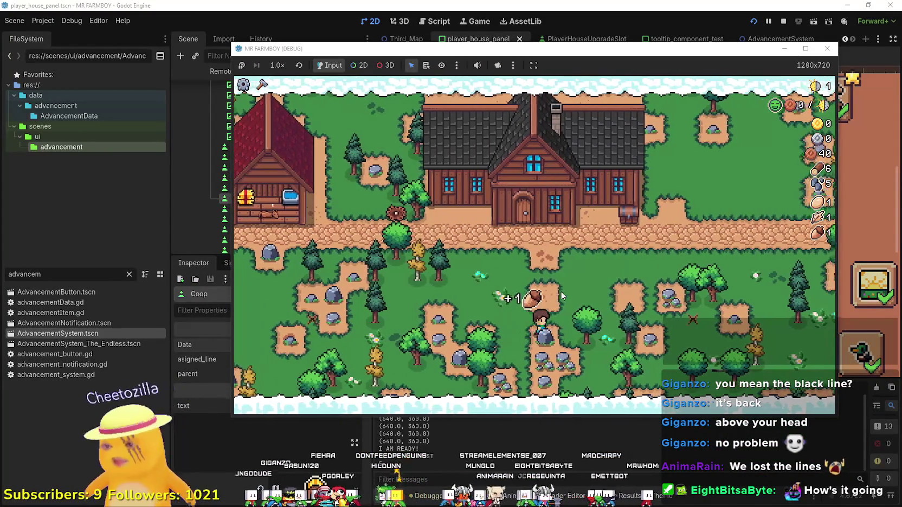
key("d")
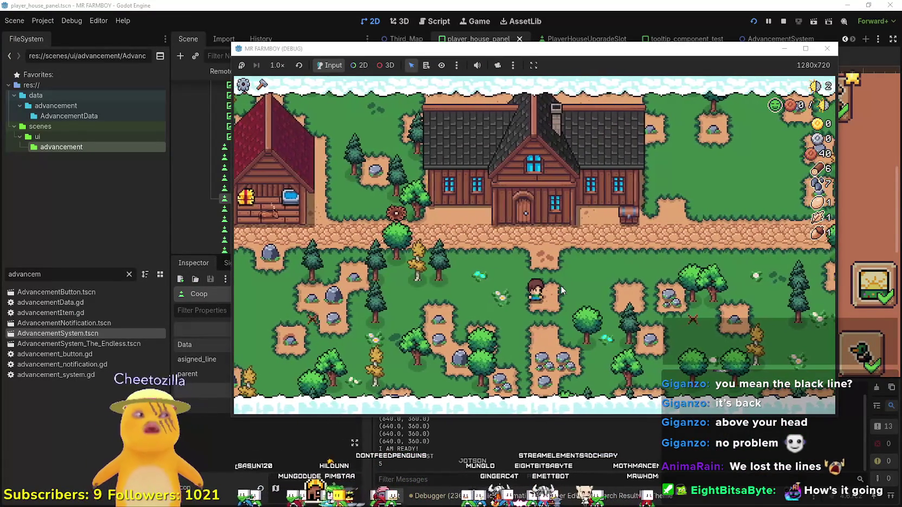
key("w")
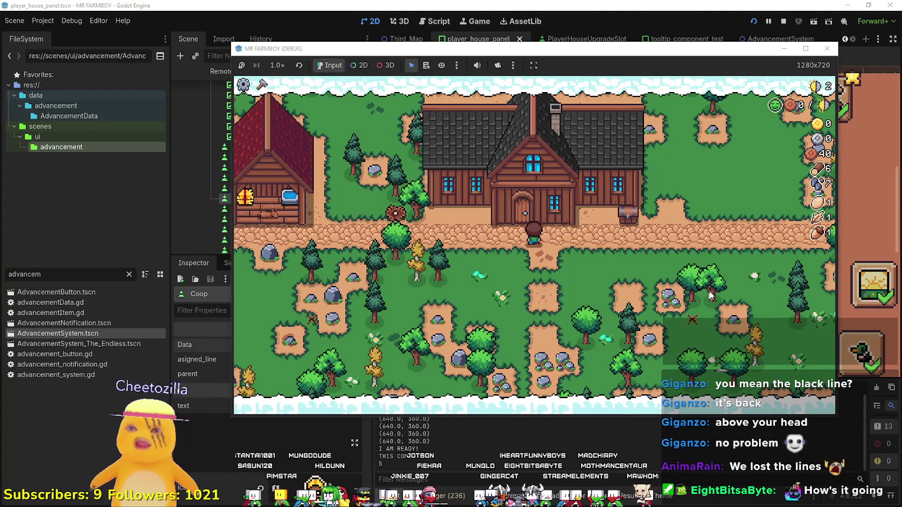
key("e")
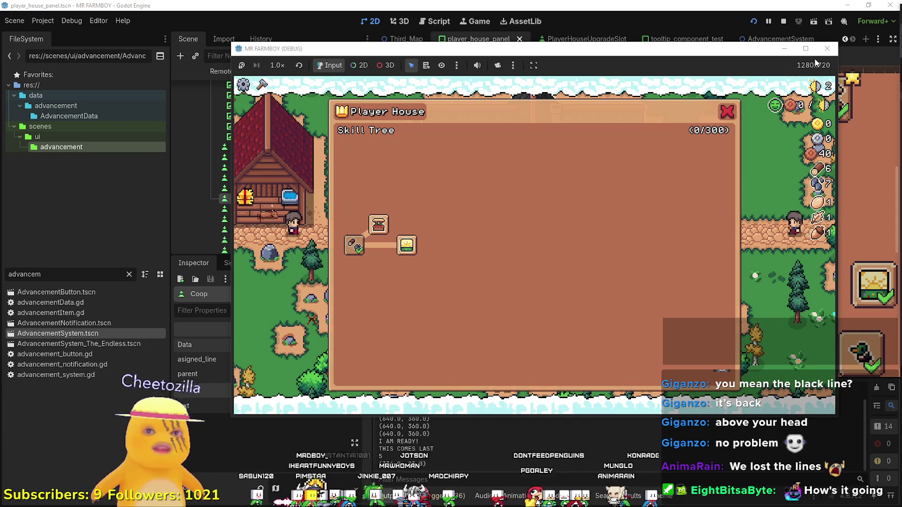
- Maximize the MR FARMBOY (DEBUG) window with the skill tree still open
left_click(806, 49)
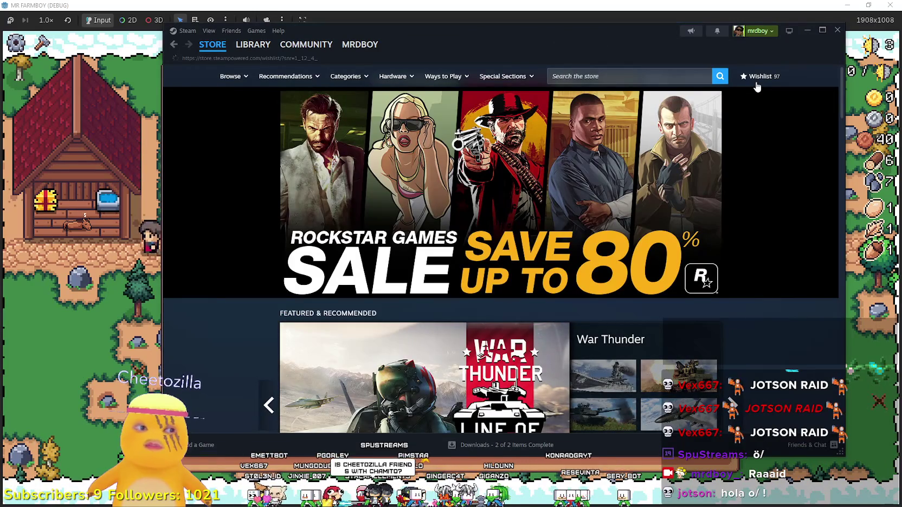
- Search the Steam wishlist for 'mail' and open The Mailroom's store page
left_click(756, 82)
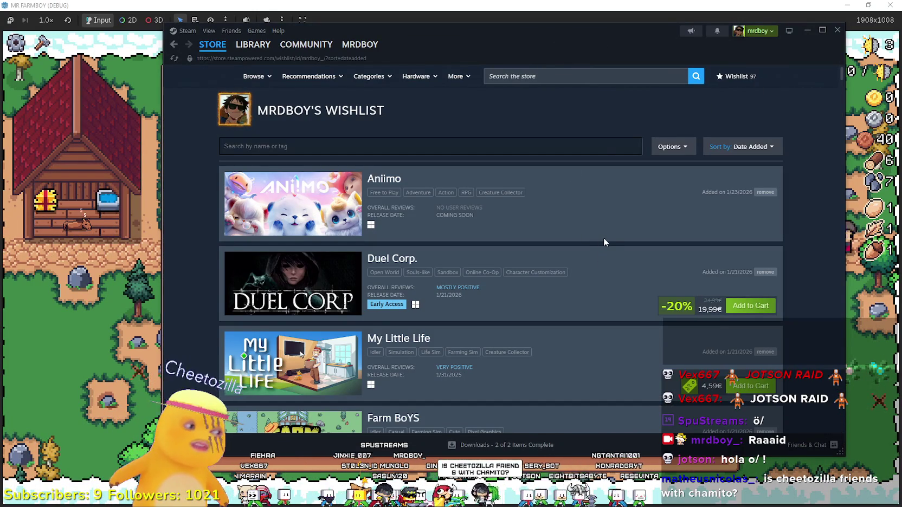
scroll(572, 254, "down", 6)
scroll(325, 143, "down", 6)
scroll(575, 343, "down", 2)
scroll(574, 343, "down", 15)
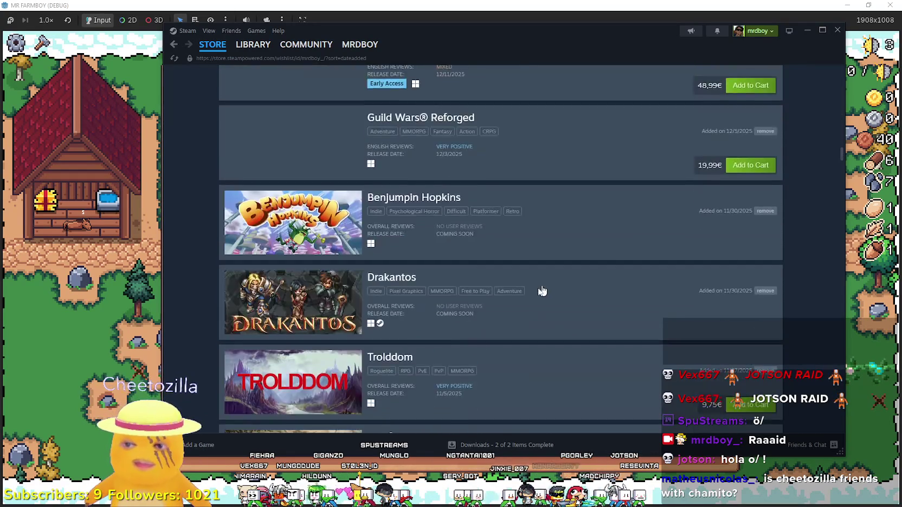
scroll(532, 298, "down", 14)
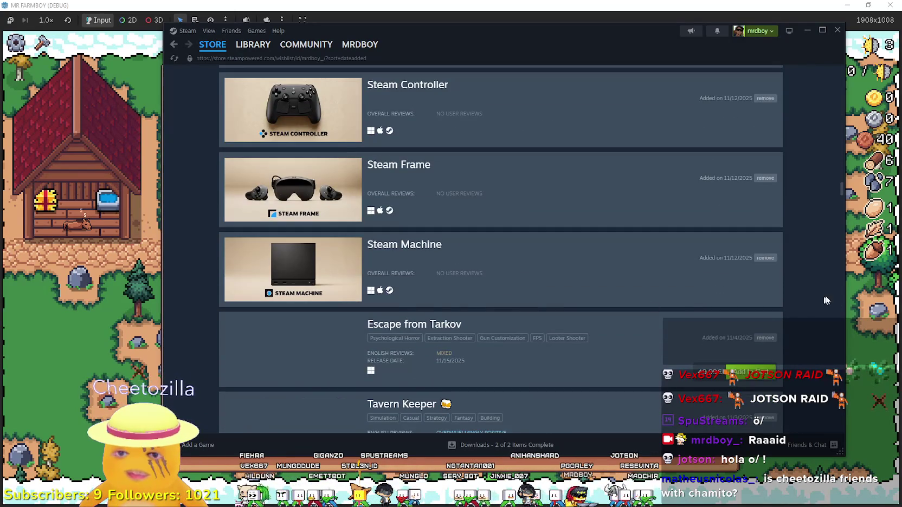
left_click_drag(842, 183, 842, 69)
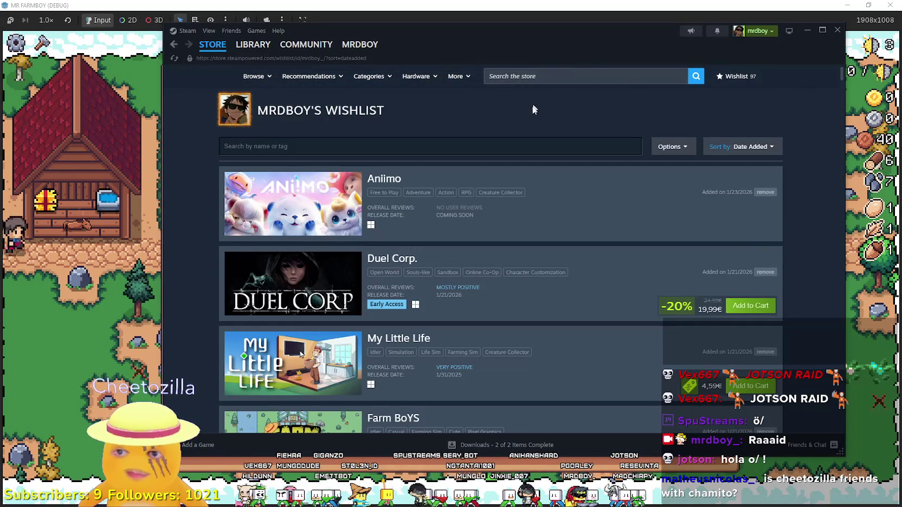
left_click(542, 144)
type("mail")
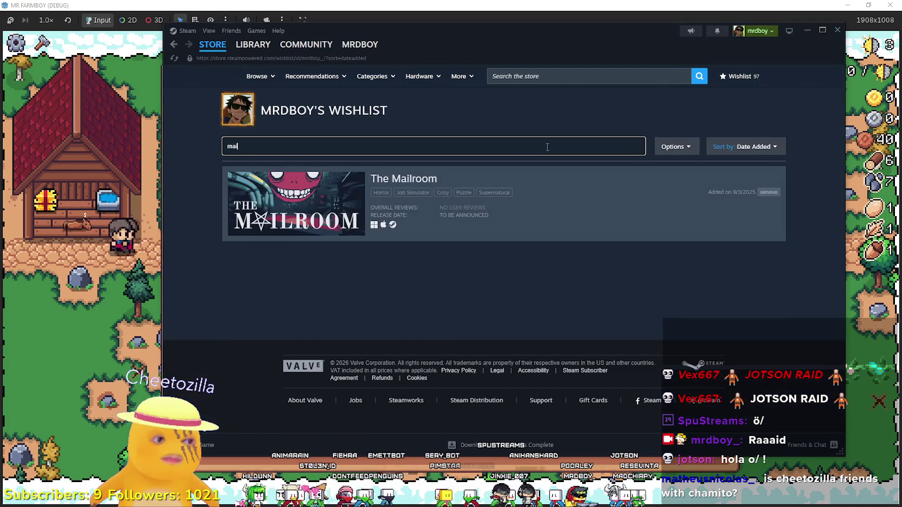
left_click(347, 189)
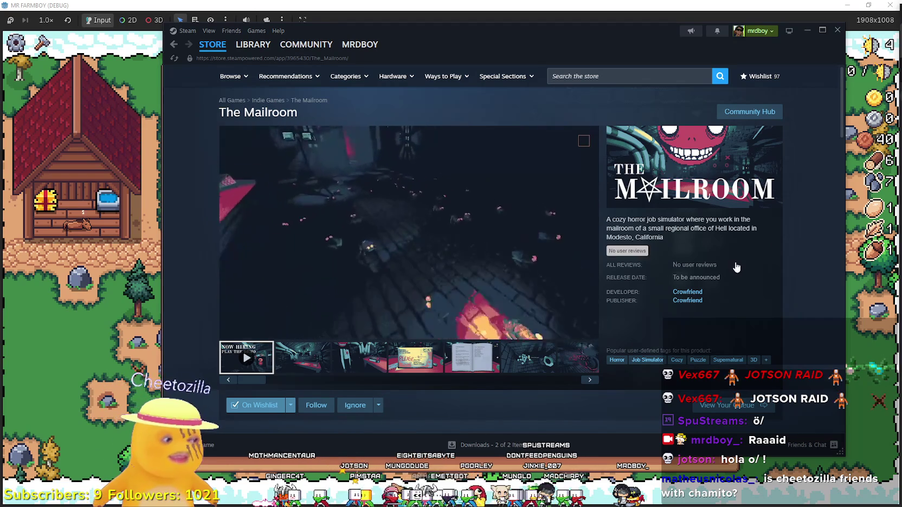
- Copy The Mailroom store page's URL and view the game's second screenshot
right_click(595, 120)
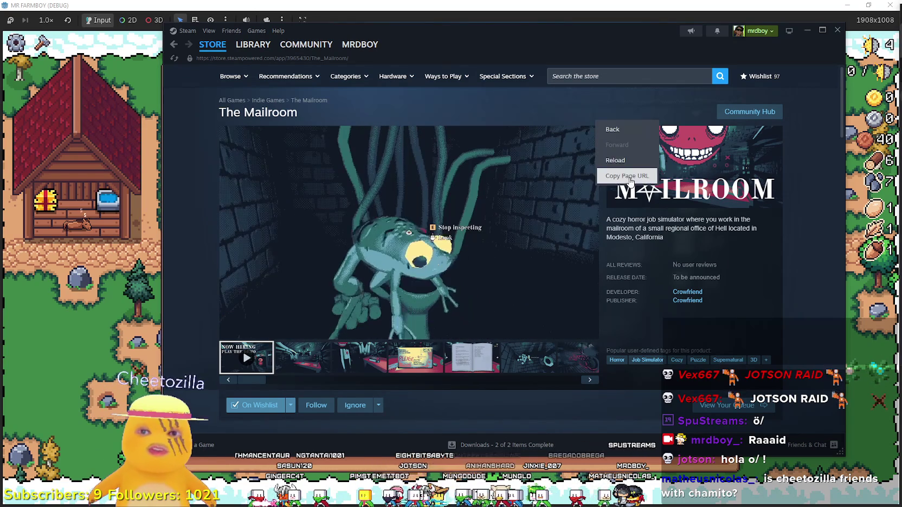
left_click(613, 175)
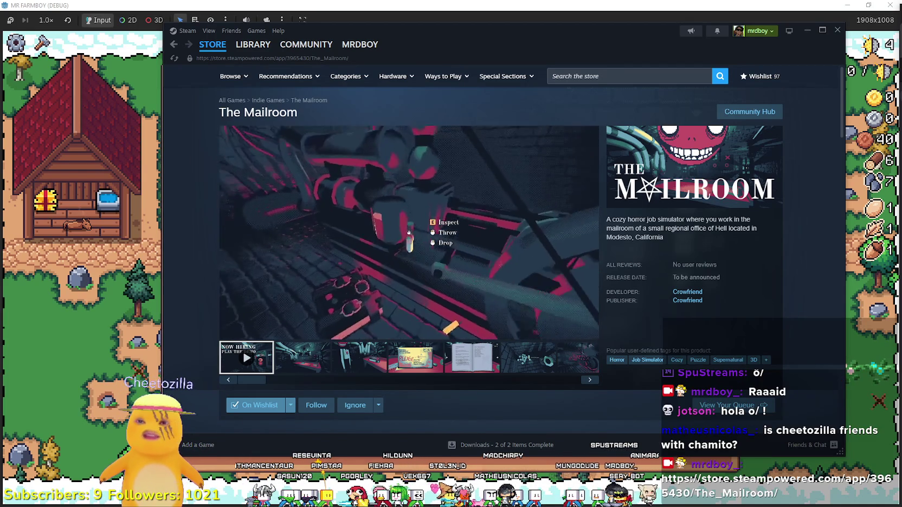
left_click(319, 364)
scroll(314, 357, "down", 5)
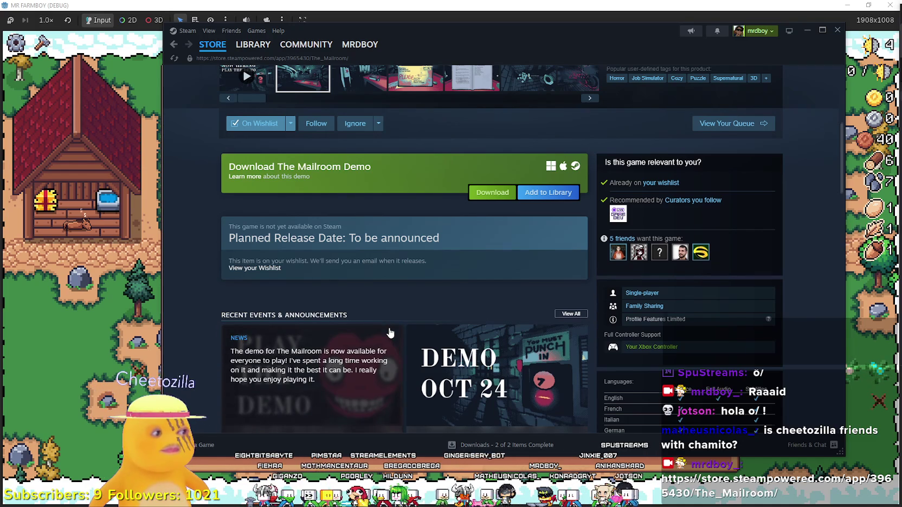
scroll(390, 333, "up", 2)
scroll(389, 327, "up", 2)
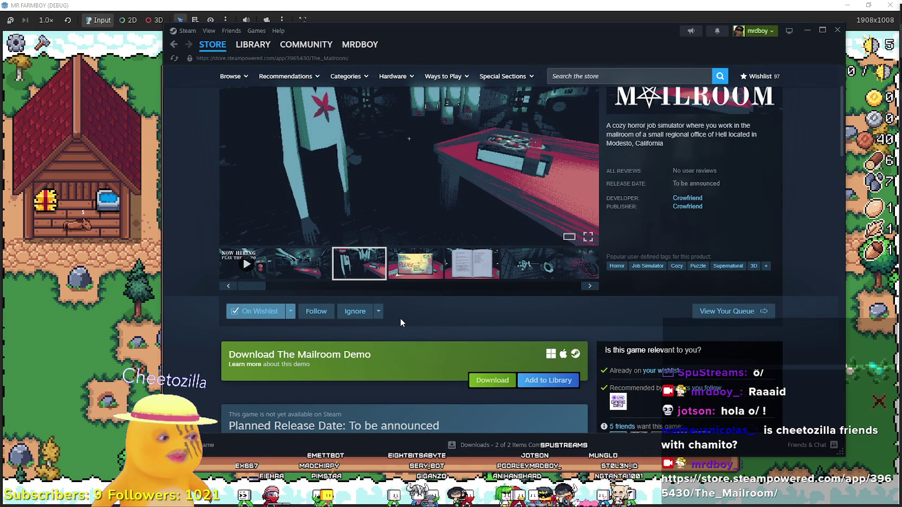
scroll(400, 319, "up", 2)
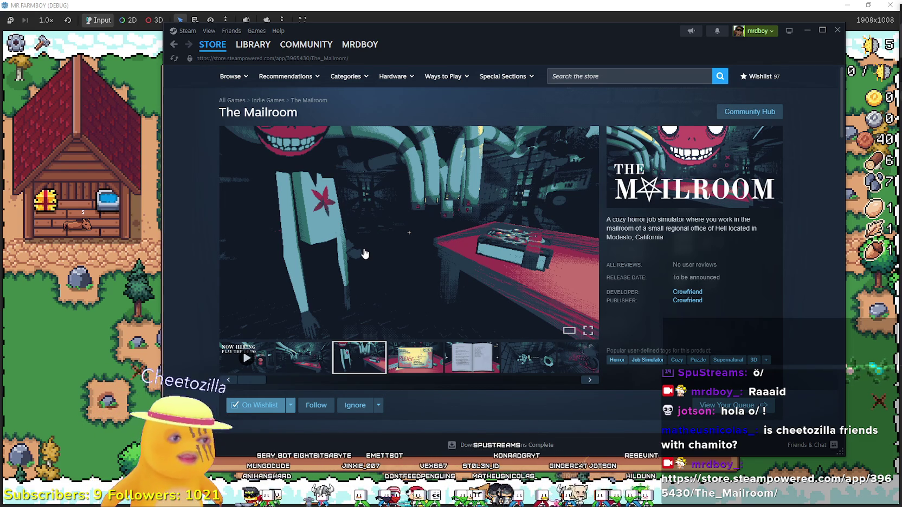
scroll(426, 298, "down", 4)
scroll(425, 298, "down", 4)
scroll(504, 370, "up", 1)
- Glance at Demo Available Now, then open the Now Hiring announcement and read its FAQ
left_click(327, 233)
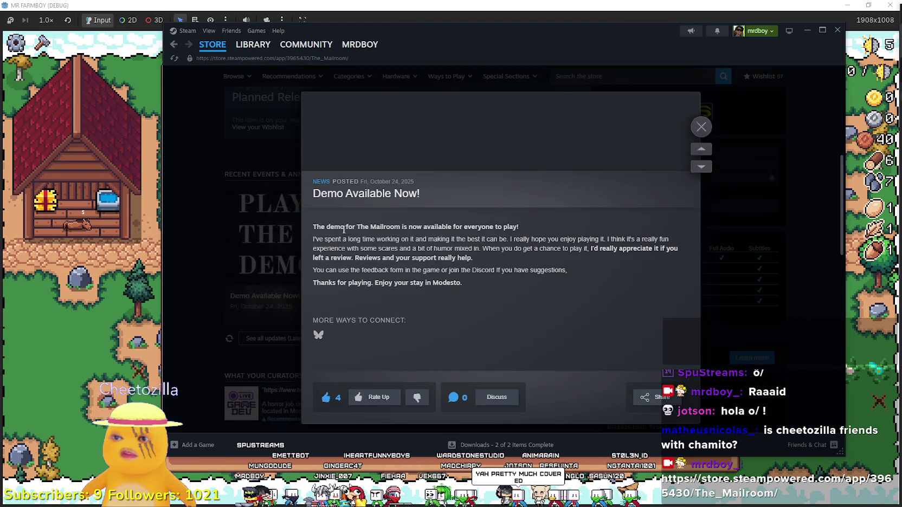
key("Escape")
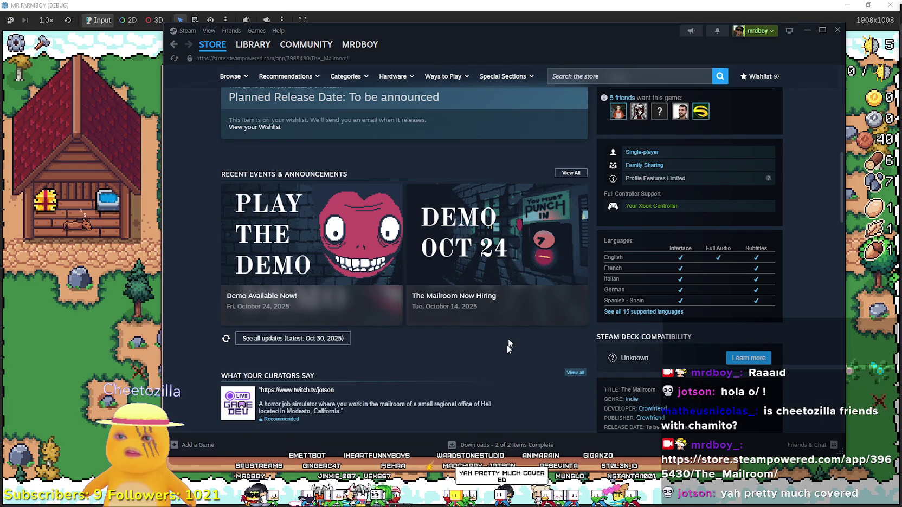
left_click(538, 241)
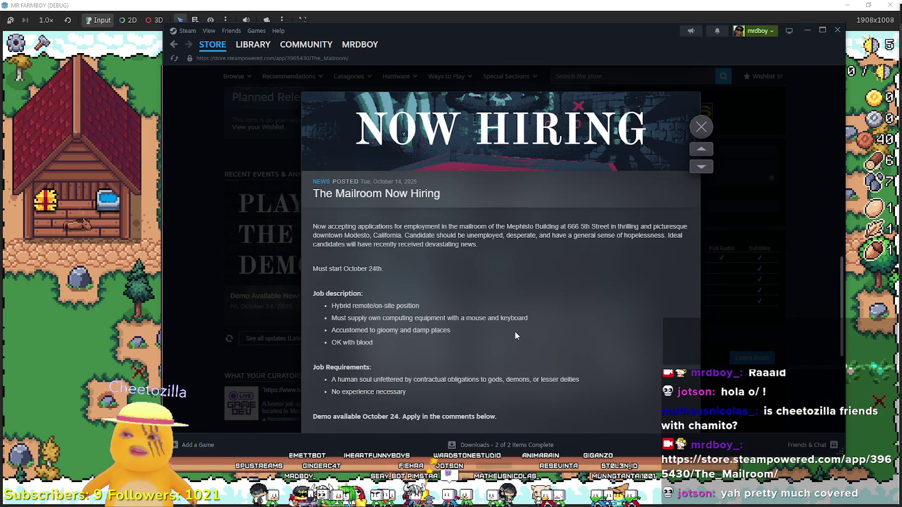
scroll(515, 334, "down", 2)
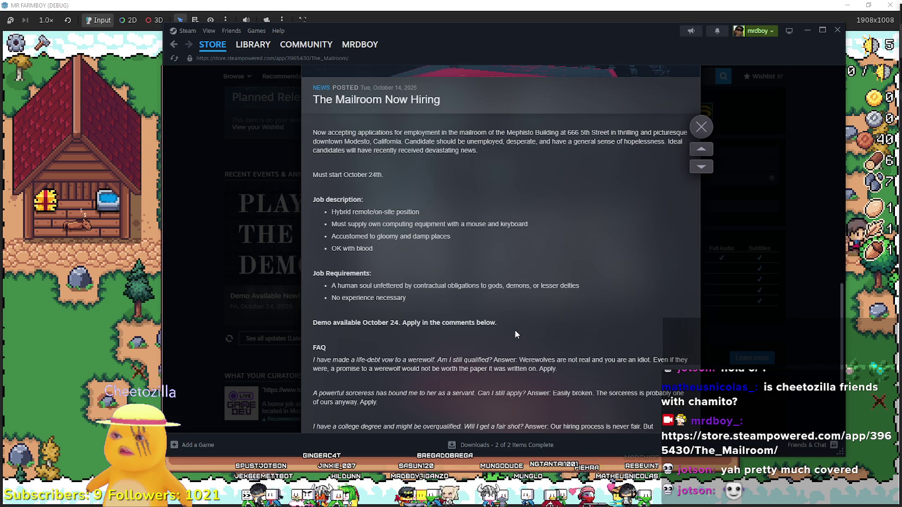
scroll(515, 334, "down", 3)
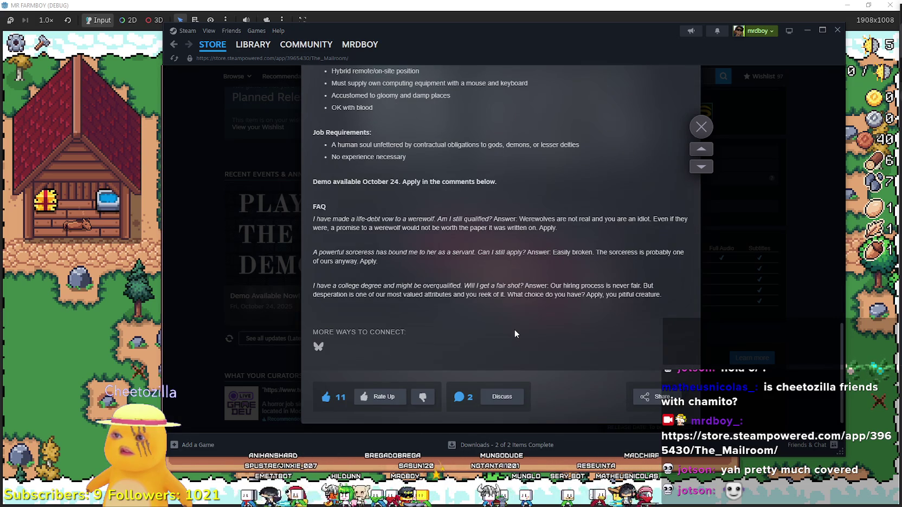
mouse_move(345, 218)
left_mouse_down()
mouse_move(386, 218)
mouse_move(421, 246)
mouse_move(378, 261)
left_mouse_up()
left_click(439, 293)
scroll(444, 295, "up", 4)
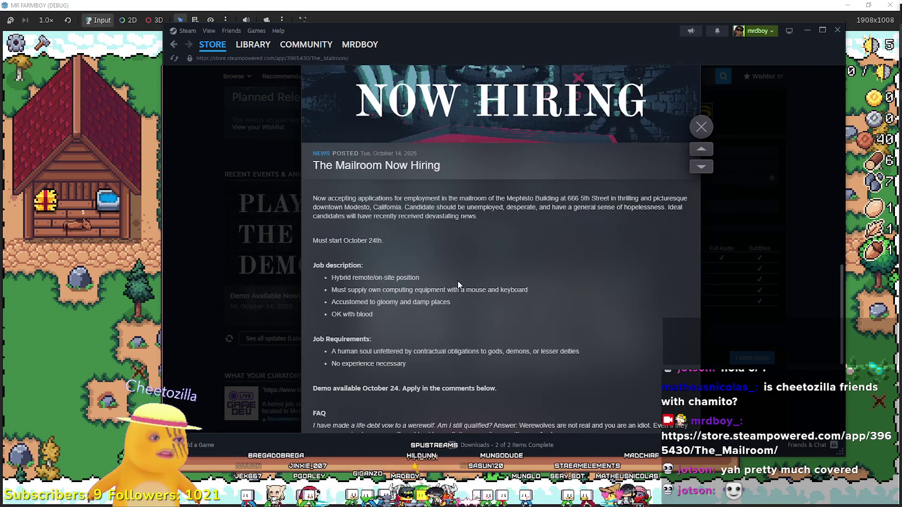
scroll(455, 281, "up", 3)
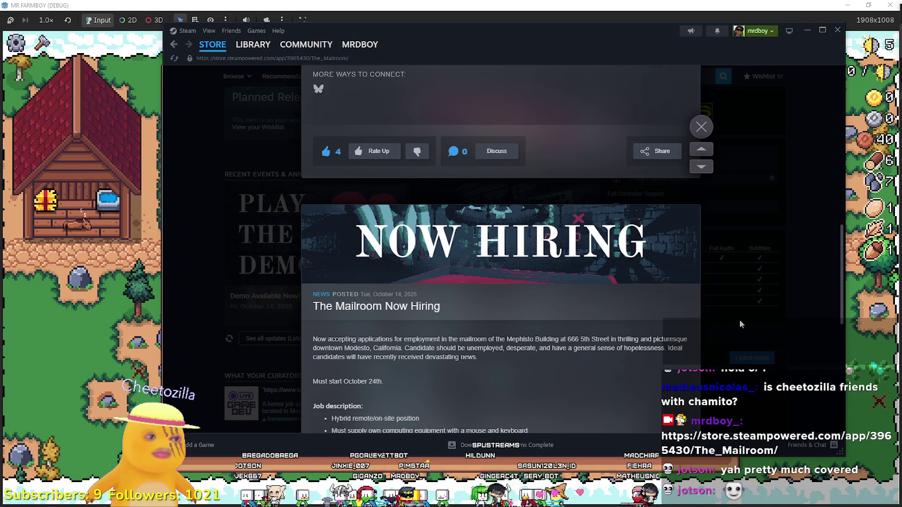
scroll(581, 326, "up", 3)
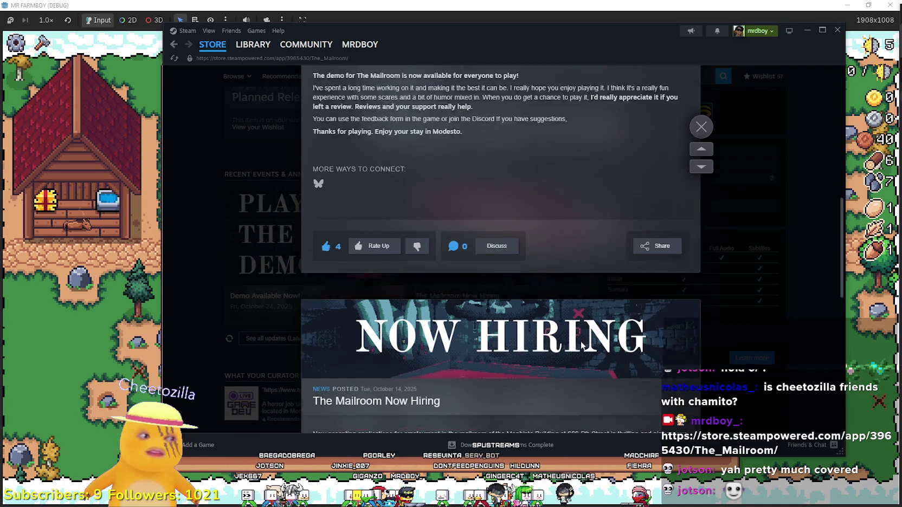
scroll(580, 335, "down", 6)
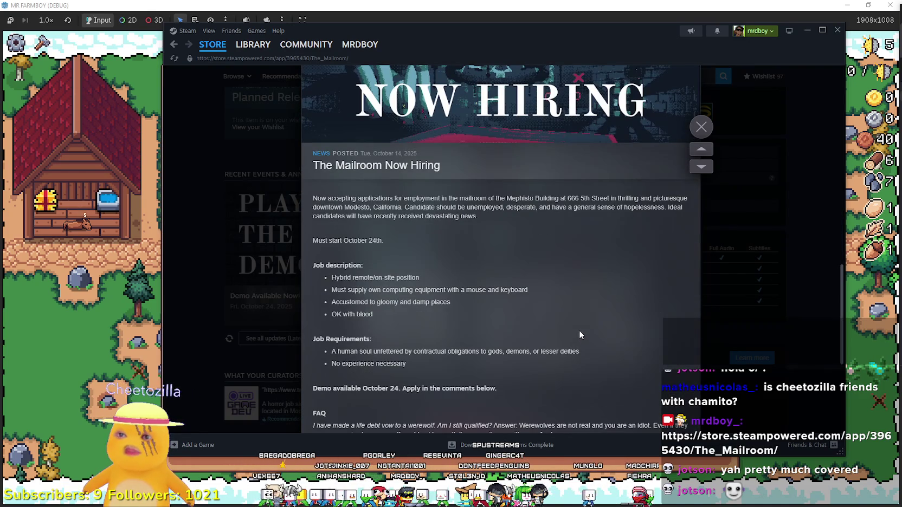
- Read the job posting's opening paragraph and open the announcement's discussion thread
mouse_move(404, 199)
left_mouse_down()
mouse_move(412, 208)
mouse_move(523, 221)
left_mouse_up()
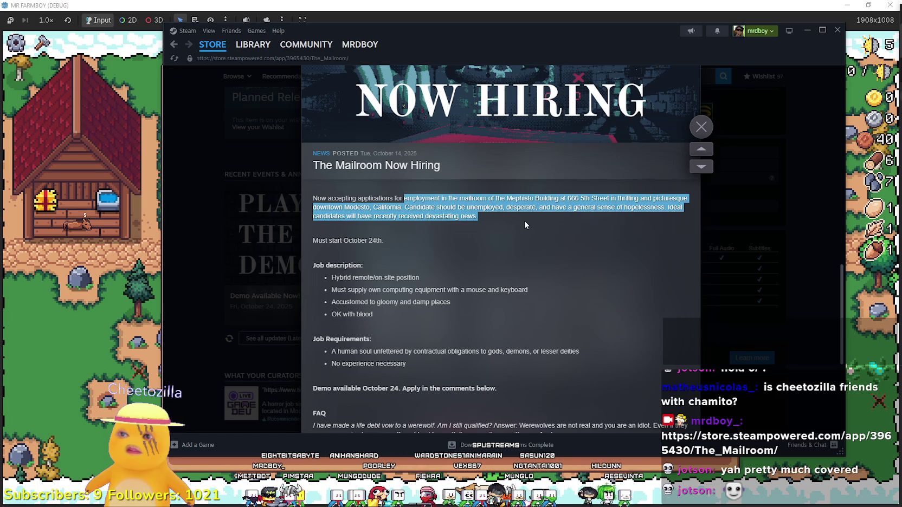
left_click(524, 220)
left_click_drag(314, 198, 353, 240)
scroll(452, 274, "up", 2)
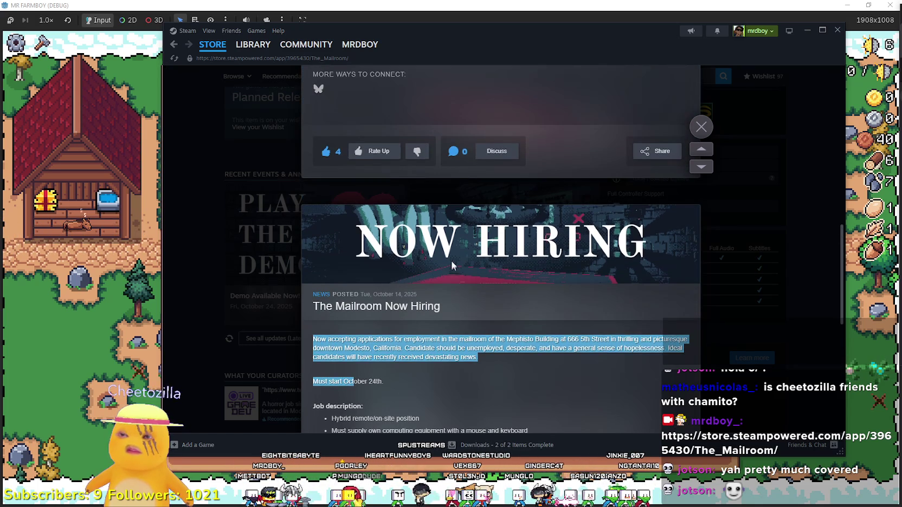
scroll(451, 263, "down", 5)
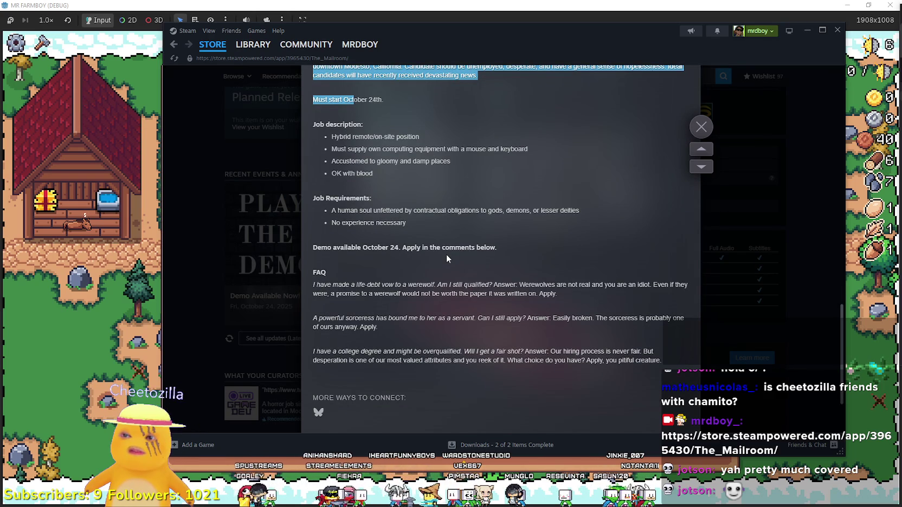
scroll(445, 255, "down", 1)
mouse_move(313, 304)
left_mouse_down()
mouse_move(502, 313)
mouse_move(637, 349)
left_mouse_up()
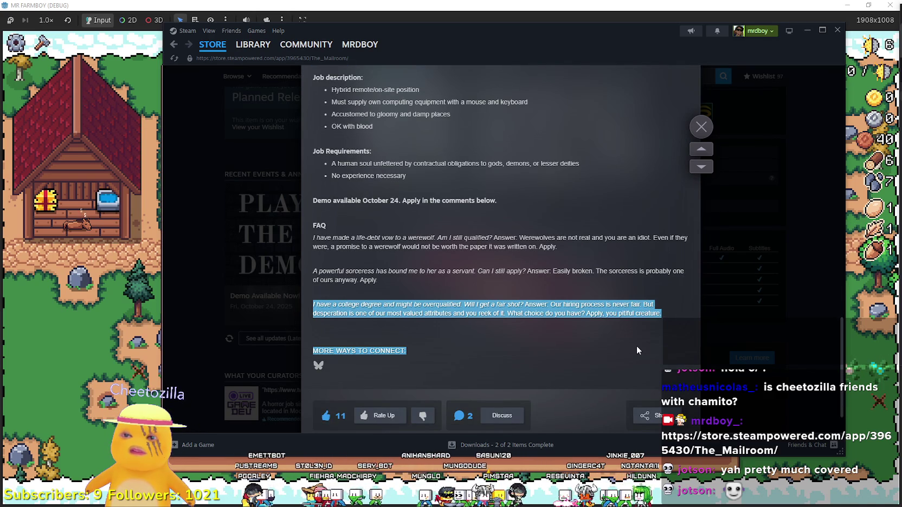
scroll(517, 336, "down", 1)
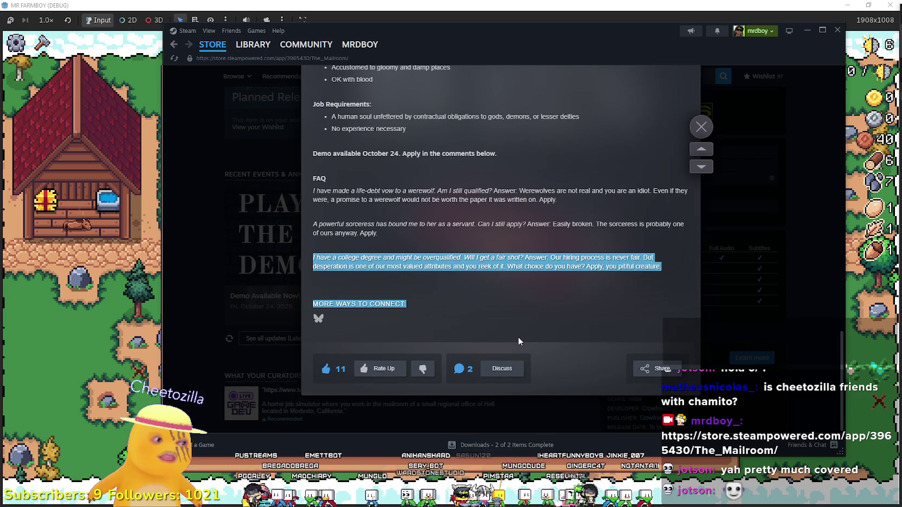
left_click(518, 370)
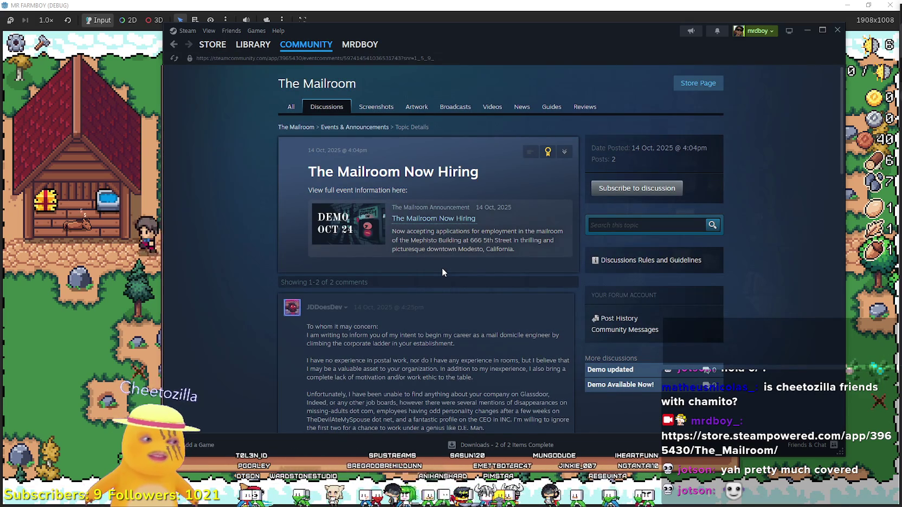
- Read both applicant comments in the thread, then reopen the Now Hiring announcement
scroll(442, 271, "down", 2)
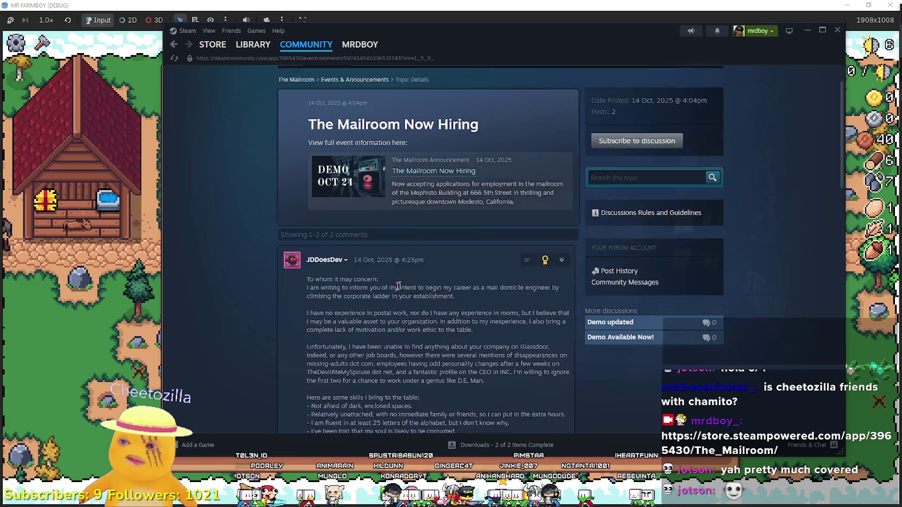
triple_click(301, 232)
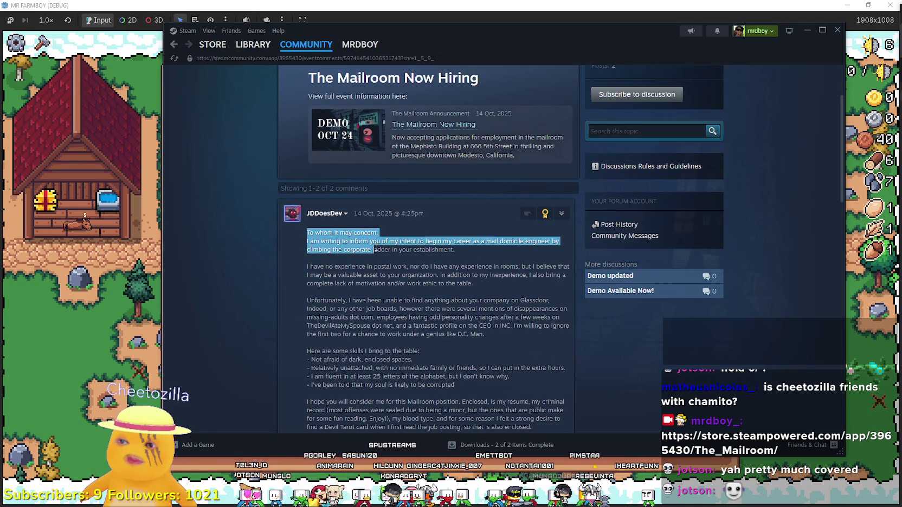
left_click(395, 274)
scroll(395, 276, "down", 2)
scroll(458, 337, "down", 2)
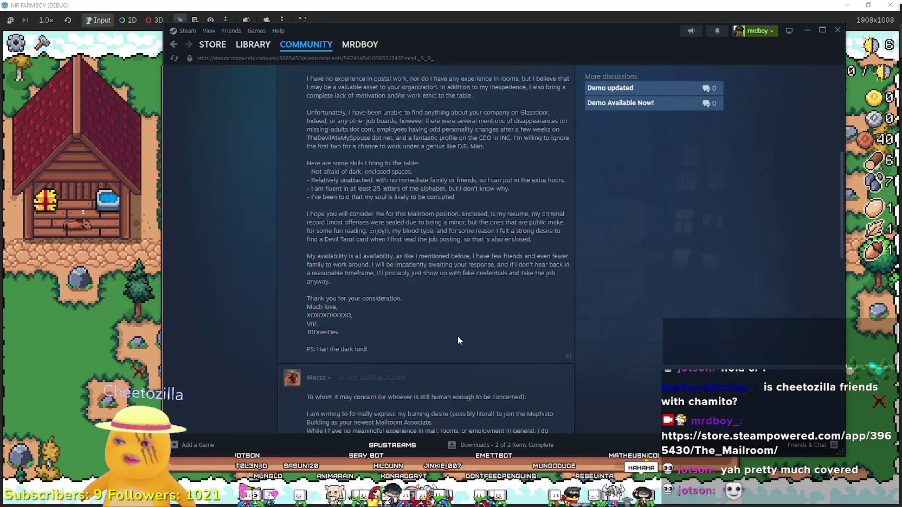
scroll(456, 336, "down", 5)
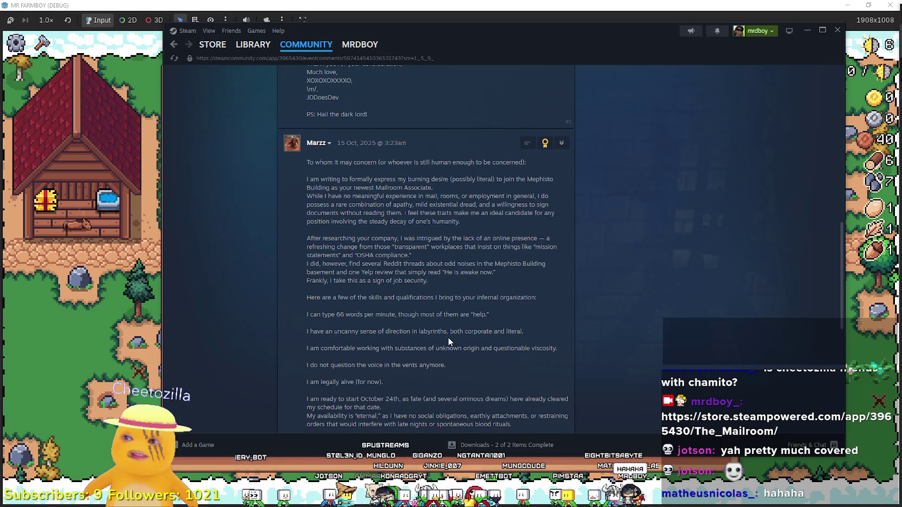
scroll(447, 341, "down", 5)
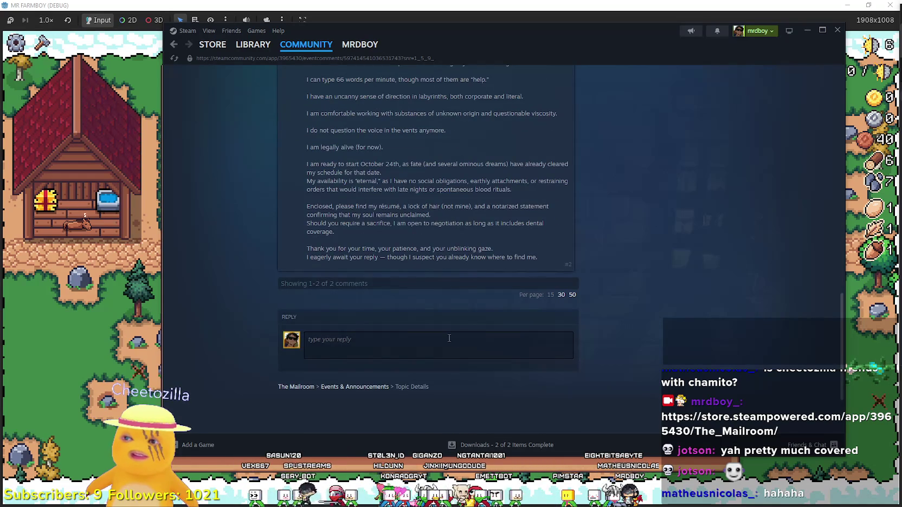
scroll(449, 333, "up", 15)
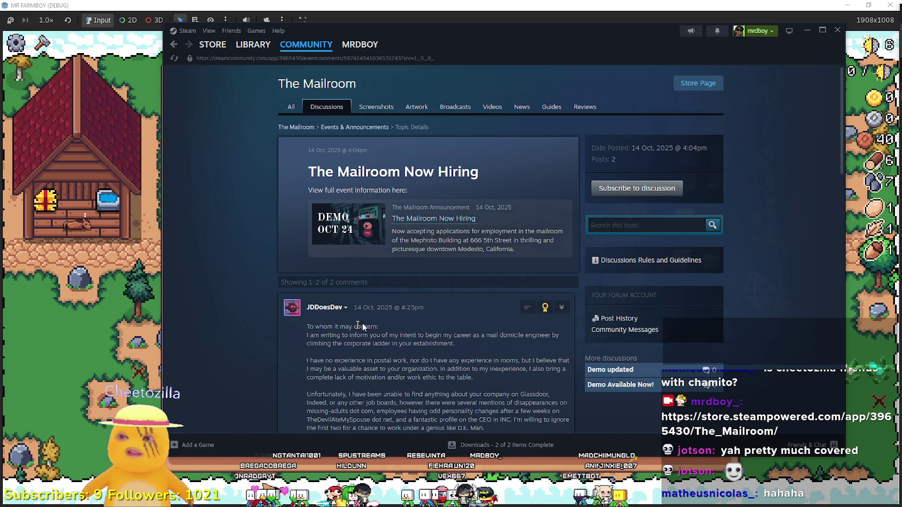
left_click(370, 253)
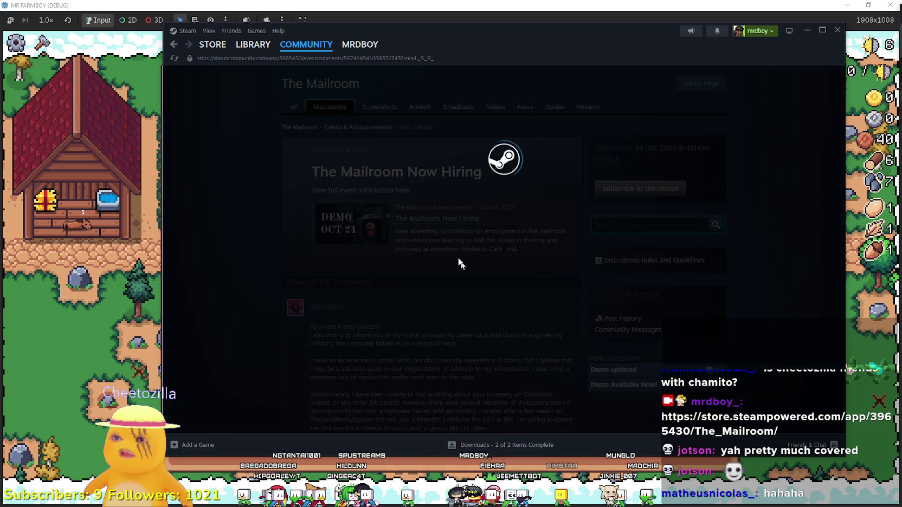
- Highlight the 'employment in the mailroom' text, skim the post, and close the announcement
mouse_move(315, 278)
left_mouse_down()
mouse_move(318, 270)
mouse_move(512, 269)
mouse_move(504, 277)
mouse_move(417, 278)
mouse_move(322, 268)
left_mouse_up()
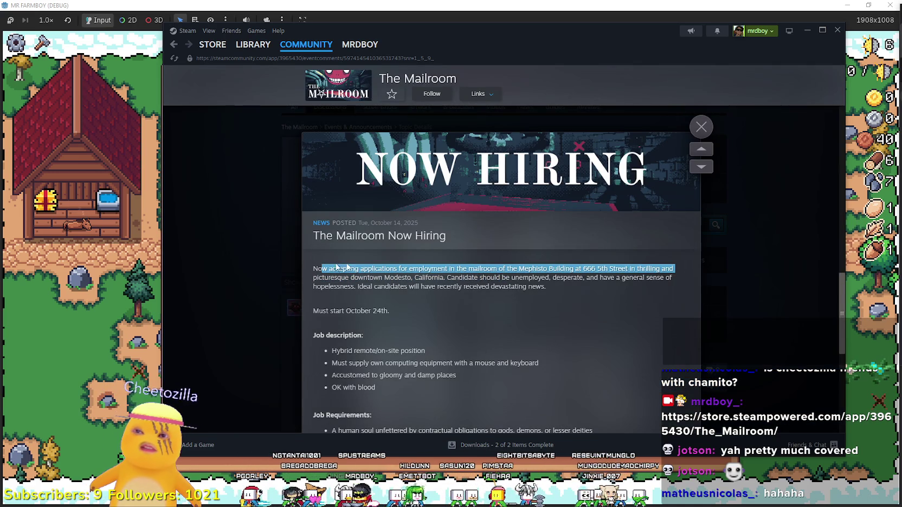
left_click(429, 270)
double_click(429, 270)
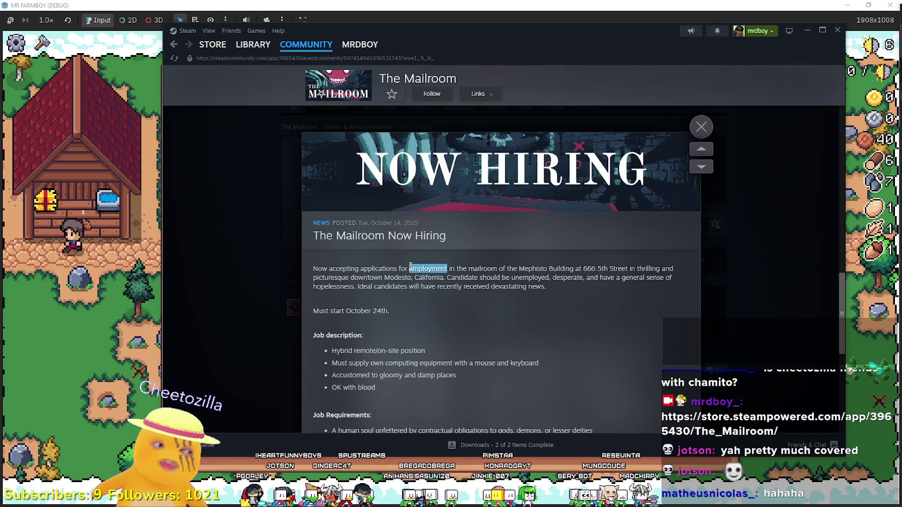
mouse_move(412, 266)
left_mouse_down()
mouse_move(659, 269)
mouse_move(648, 307)
left_mouse_up()
left_click(637, 326)
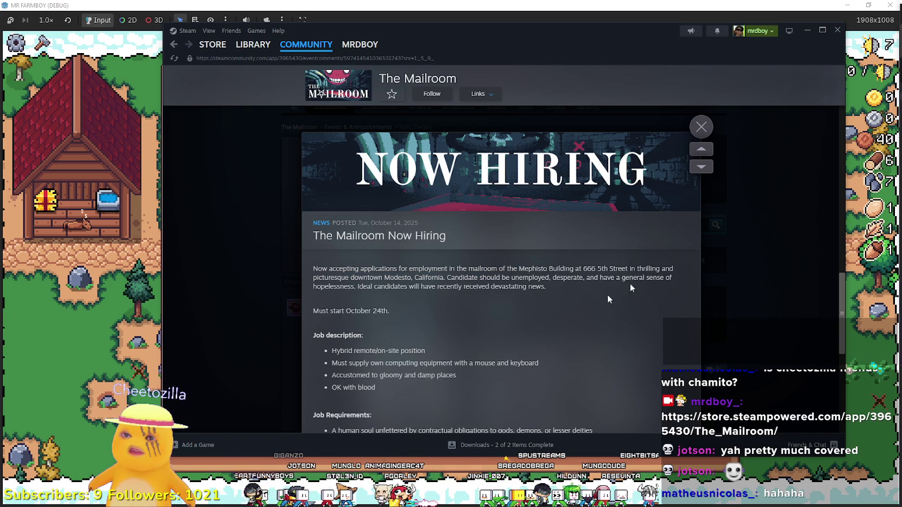
scroll(583, 305, "down", 6)
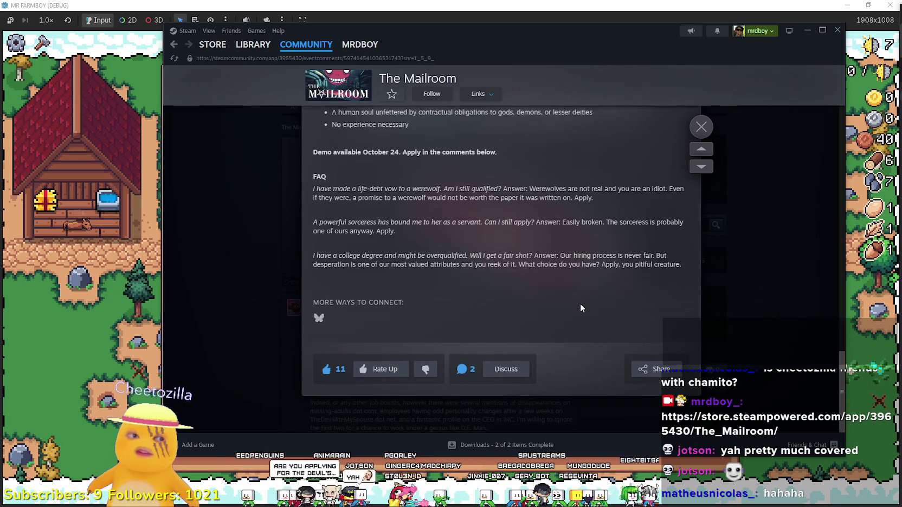
scroll(579, 308, "up", 15)
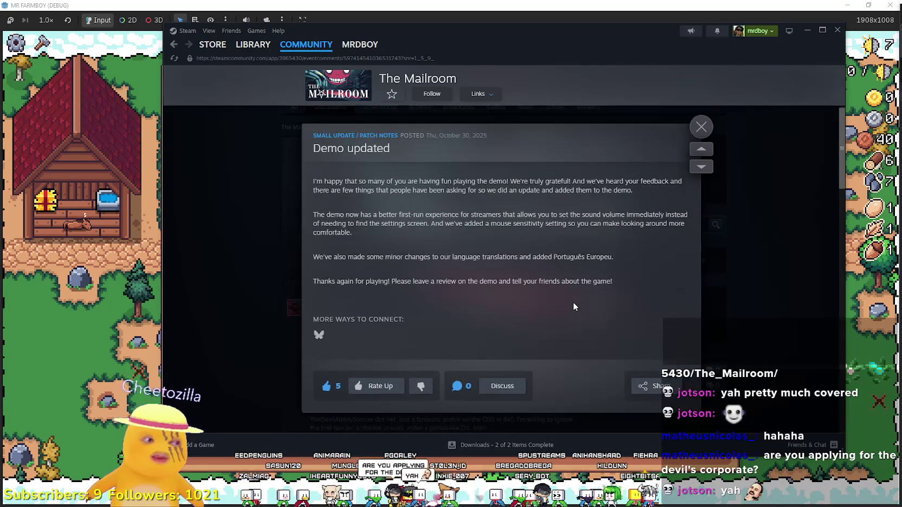
scroll(467, 213, "down", 8)
scroll(502, 264, "up", 4)
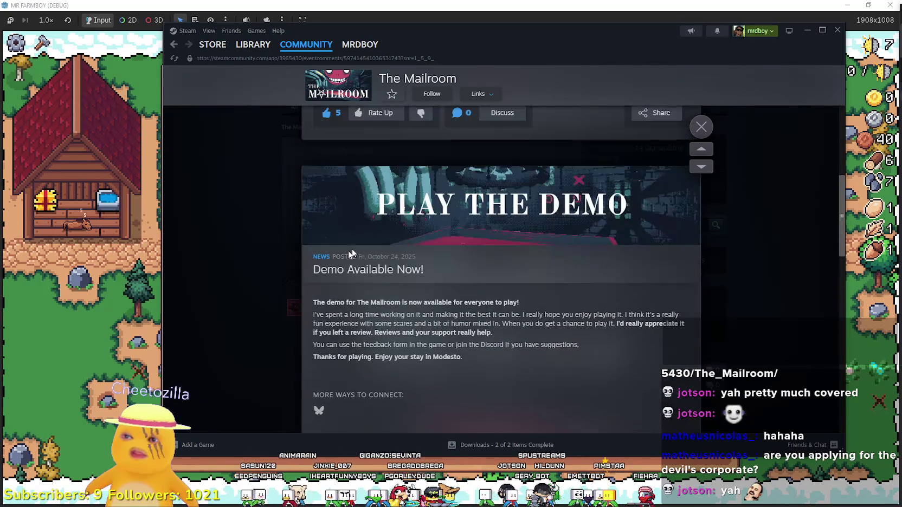
scroll(451, 277, "down", 4)
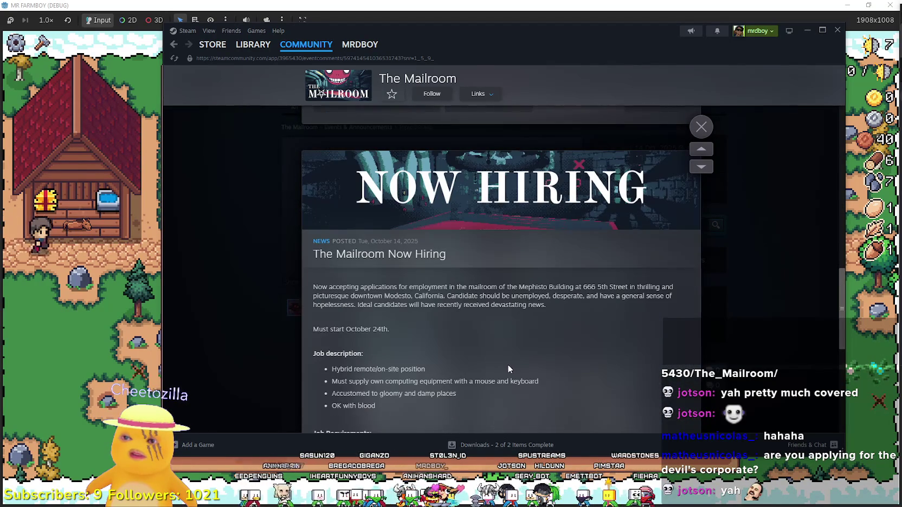
key("Escape")
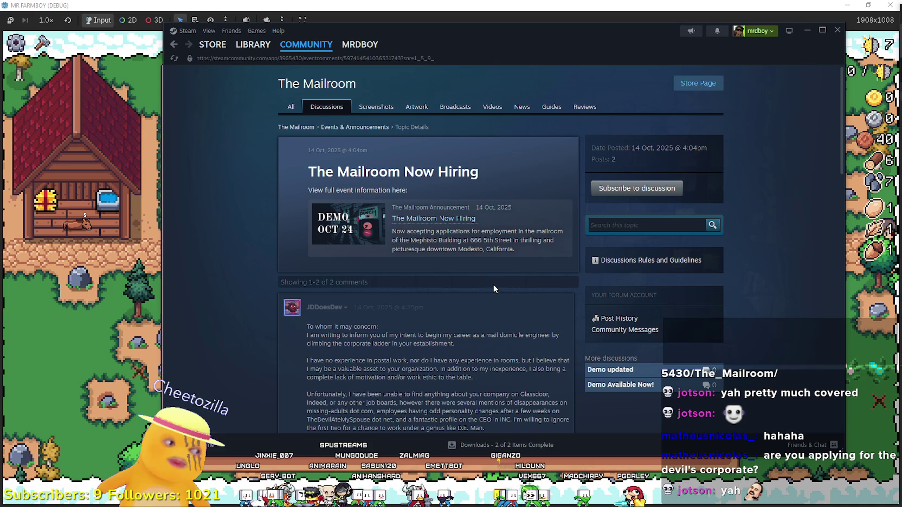
- Return to The Mailroom store page and skip the trailer ahead to about 0:14
left_click(181, 47)
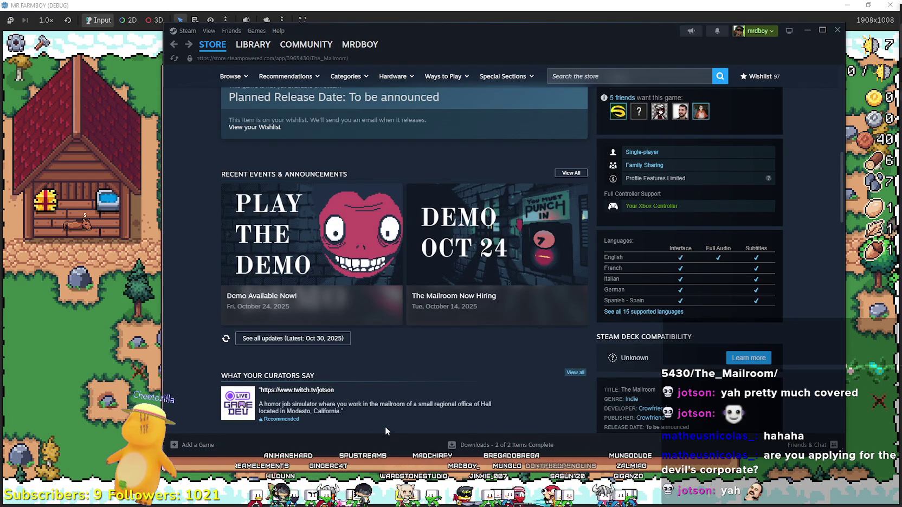
scroll(386, 412, "up", 6)
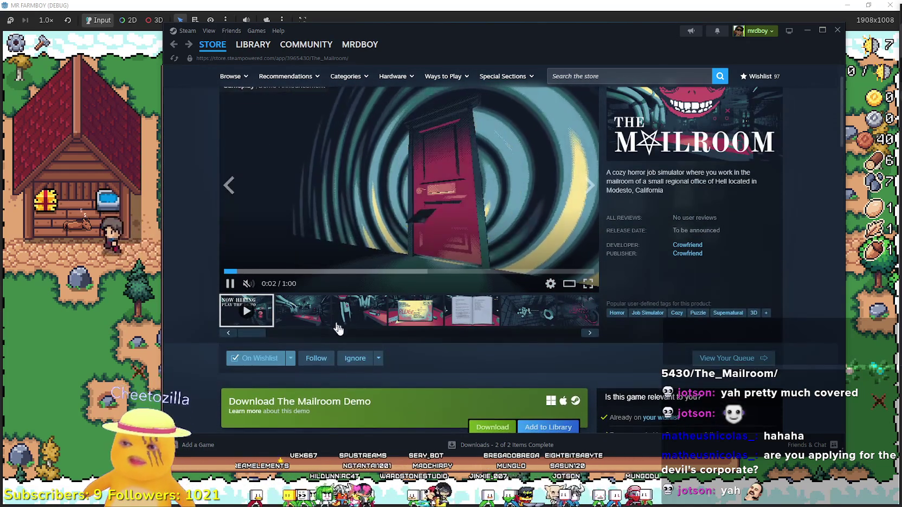
scroll(316, 323, "up", 1)
left_click(316, 319)
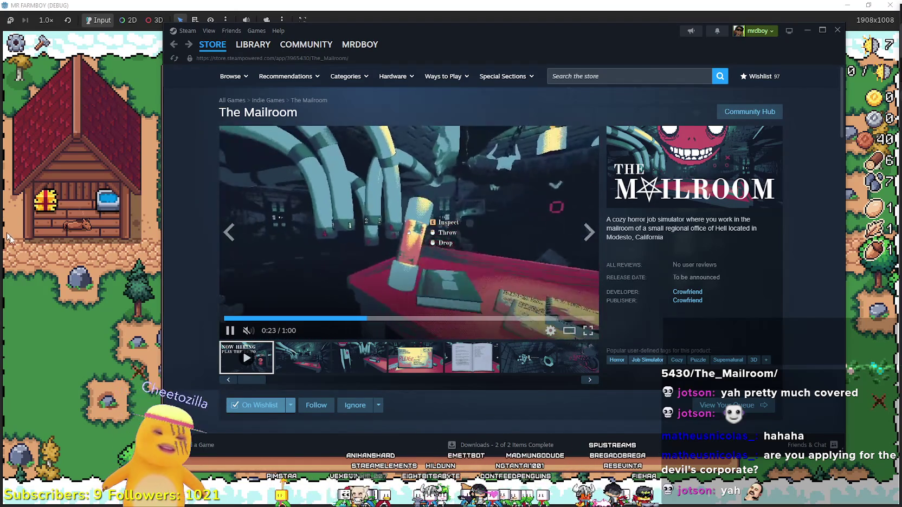
- Start downloading The Mailroom Demo and switch back to the running farm game
scroll(418, 314, "down", 3)
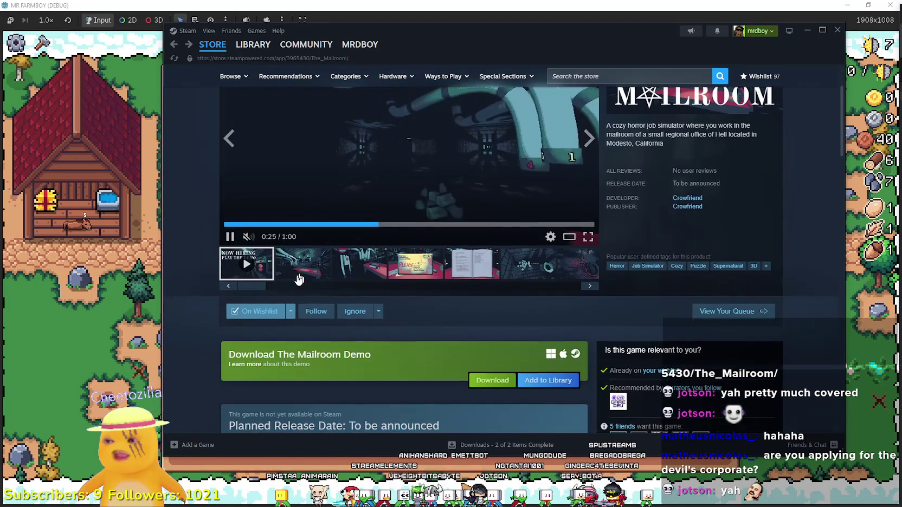
scroll(458, 393, "down", 1)
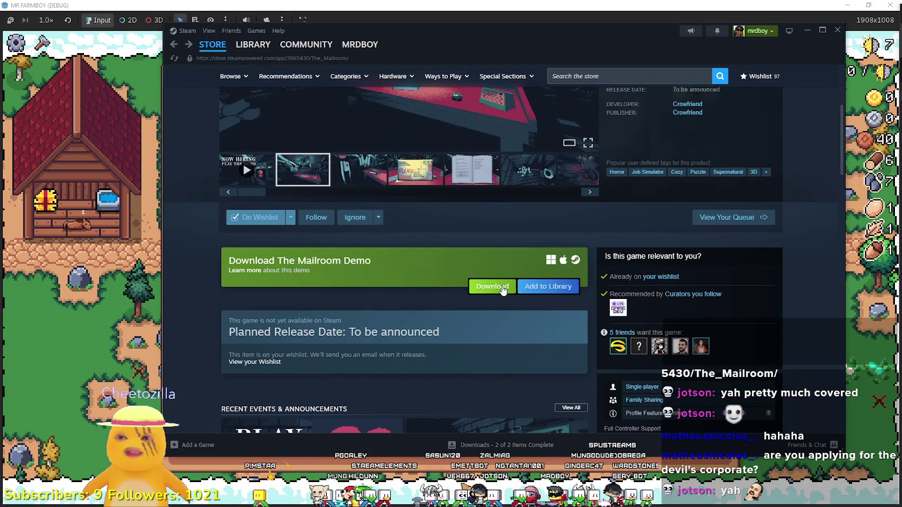
left_click(493, 292)
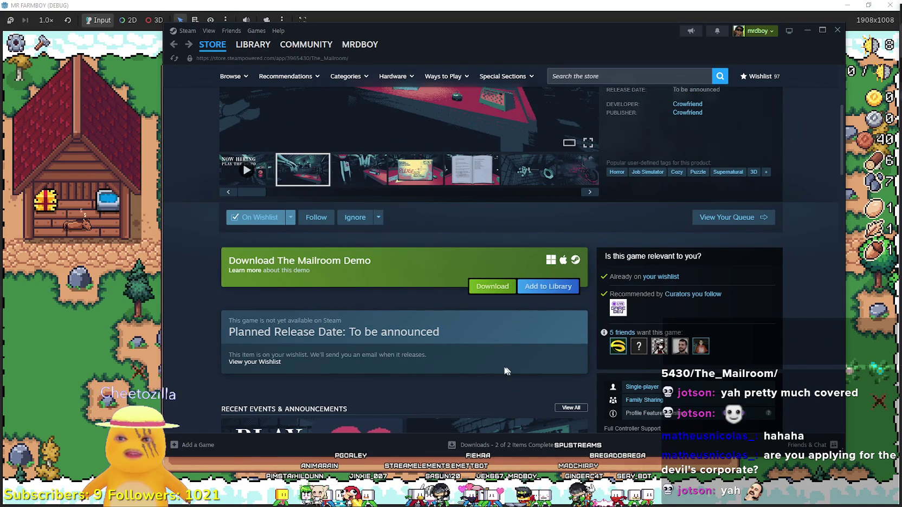
key("alt+Tab")
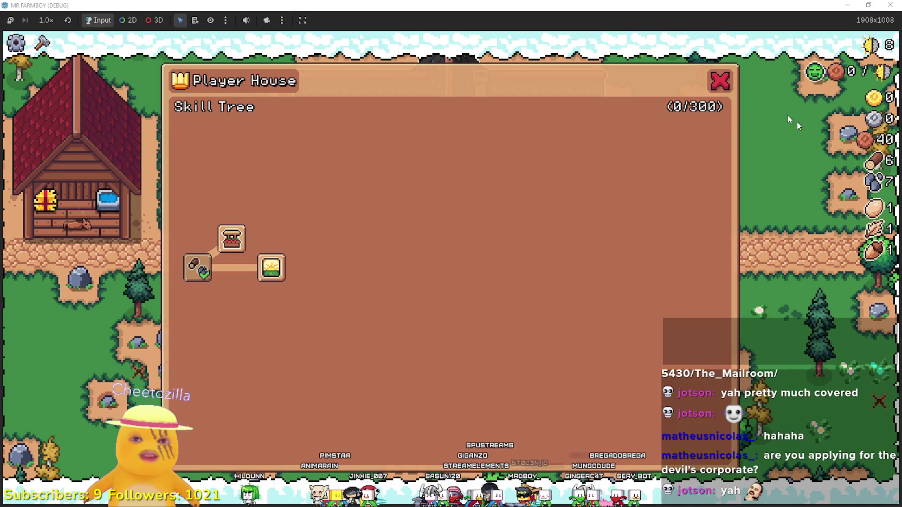
- Reopen the Player House skill tree, buy the Market upgrade for 20, and close it
key("Escape")
key("w")
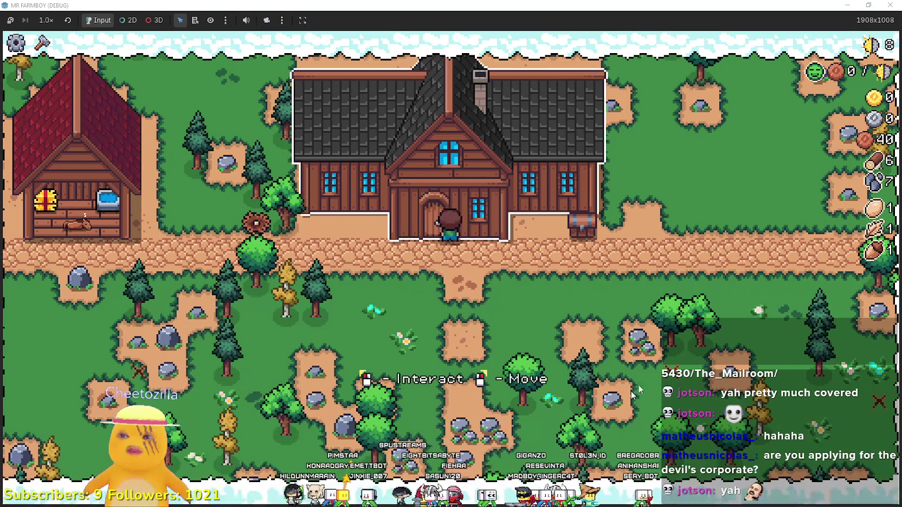
key("e")
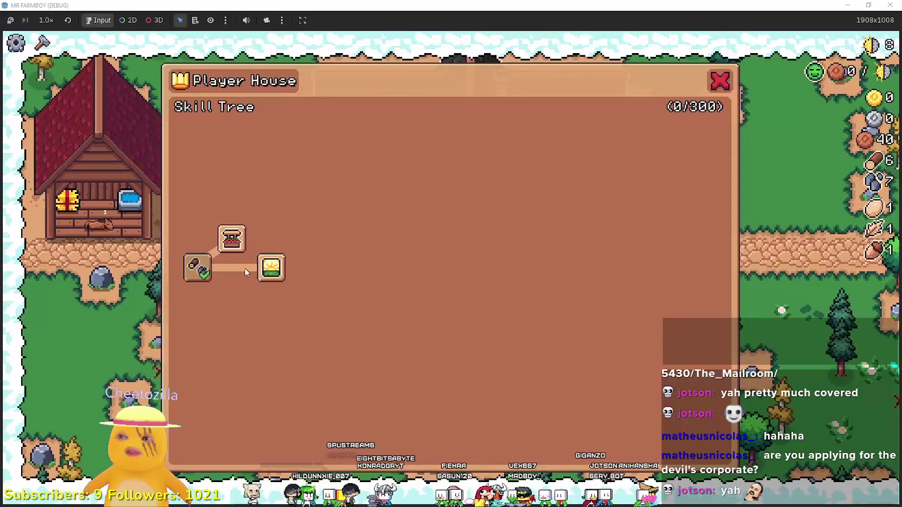
key("alt+Tab")
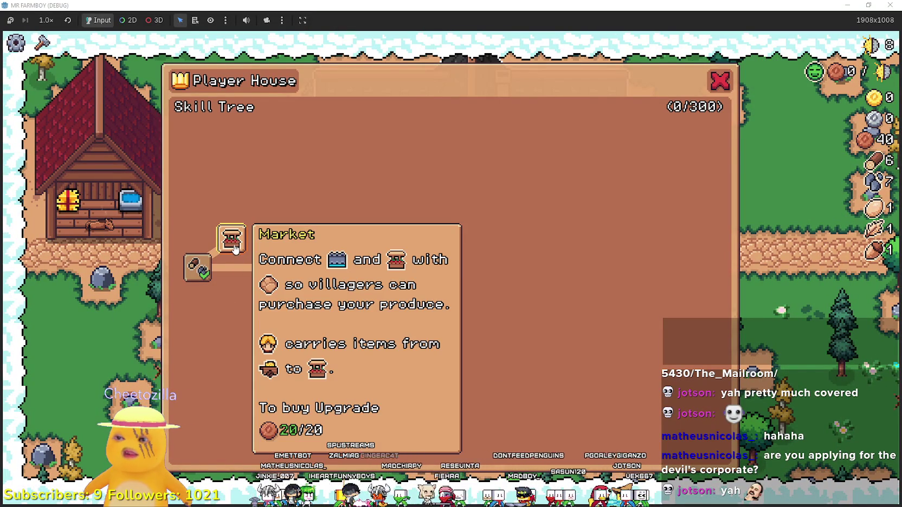
left_click(236, 248)
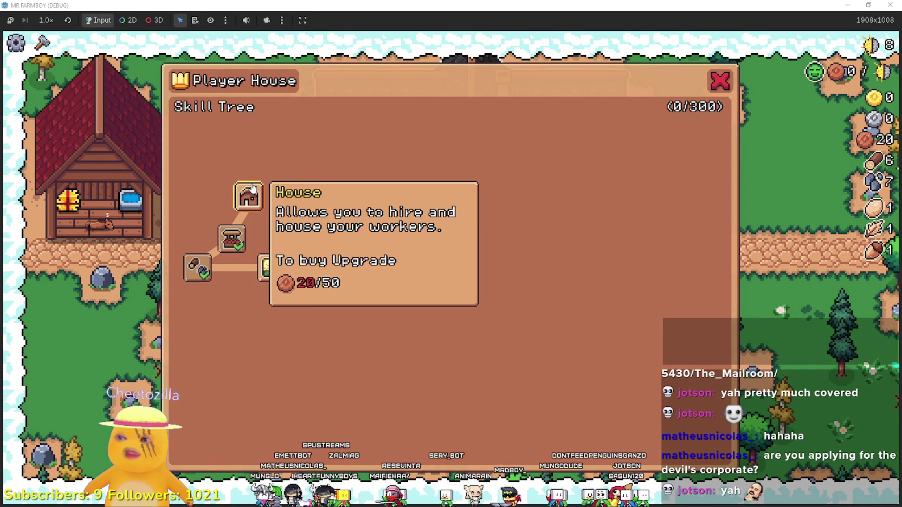
mouse_move(271, 260)
mouse_move(243, 193)
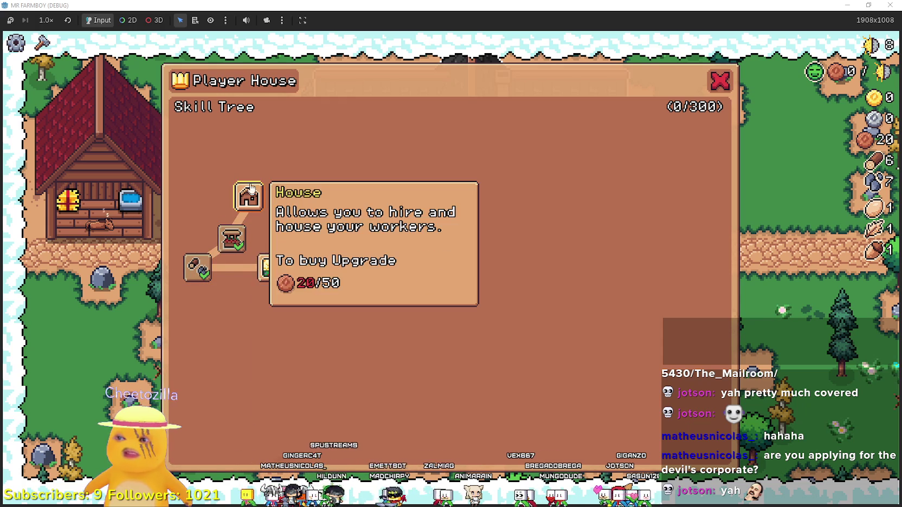
left_click(720, 80)
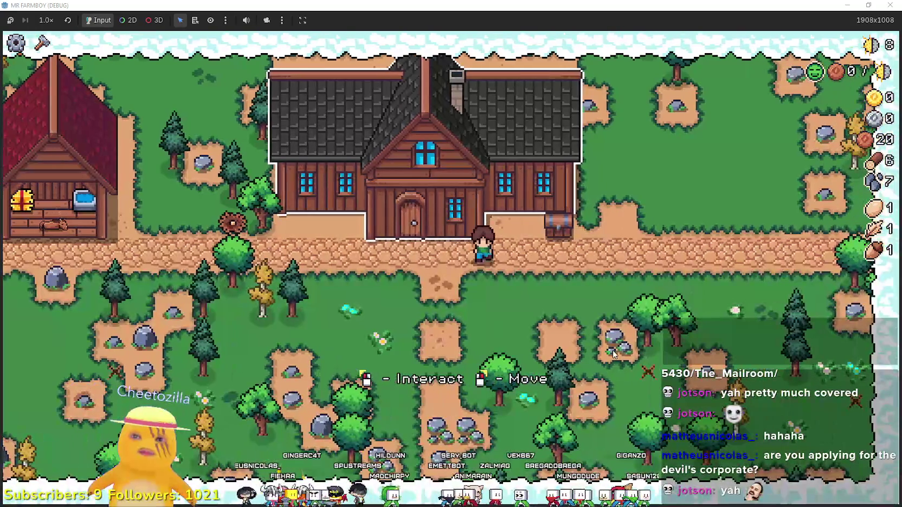
- Open Crafting, preview the Market building, cancel it, and walk the farmer back to the house door
key("c")
scroll(786, 353, "down", 5)
key("d")
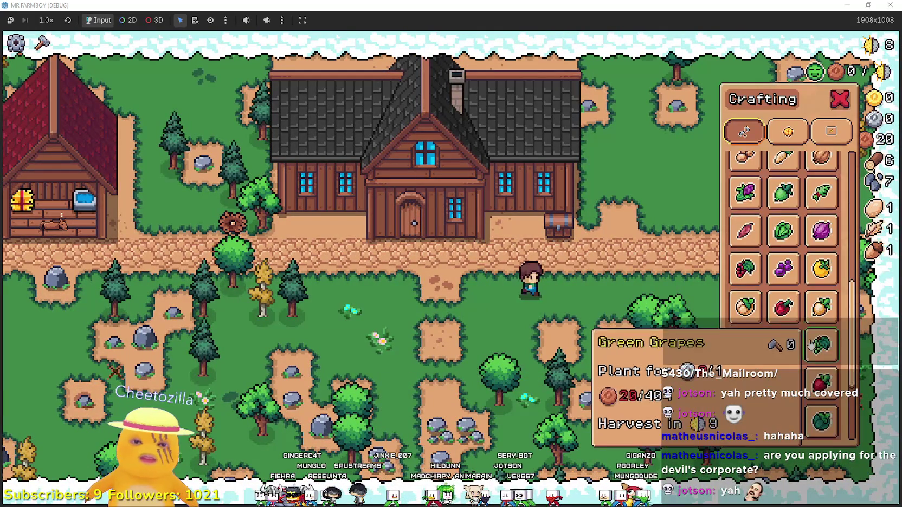
left_click(757, 428)
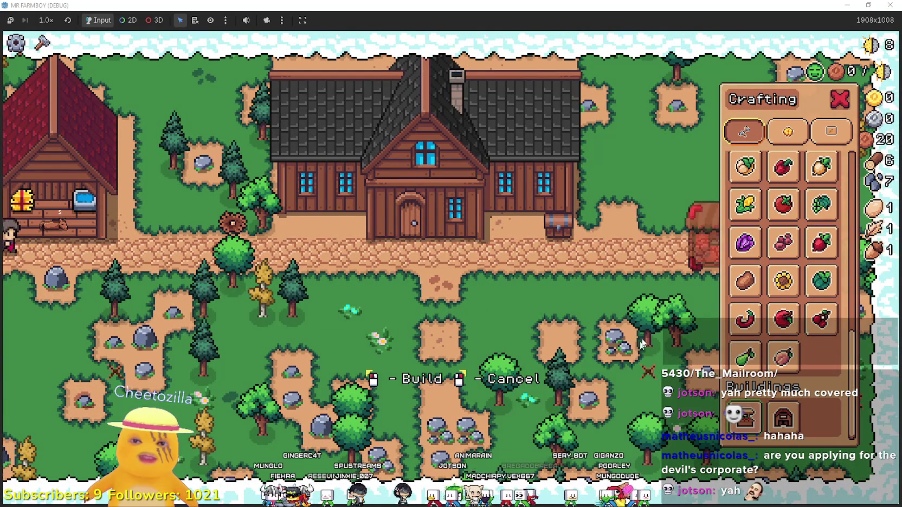
key("Escape")
key("a")
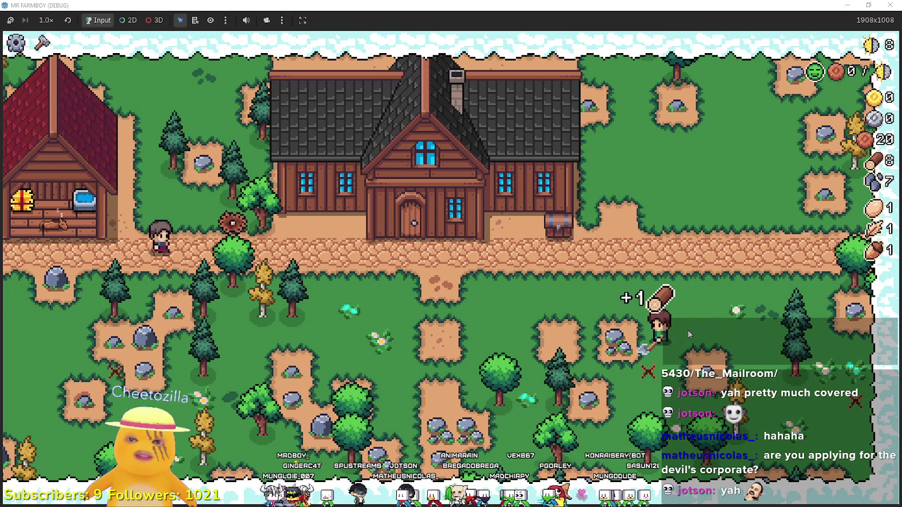
key("a")
key("w")
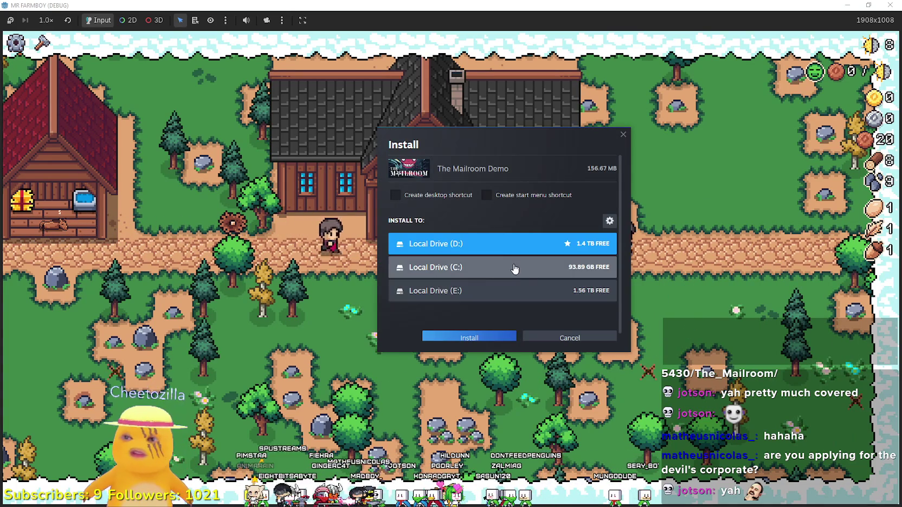
- Install The Mailroom Demo on Local Drive (D:) and stop the game's debug run
left_click(514, 268)
left_click(485, 253)
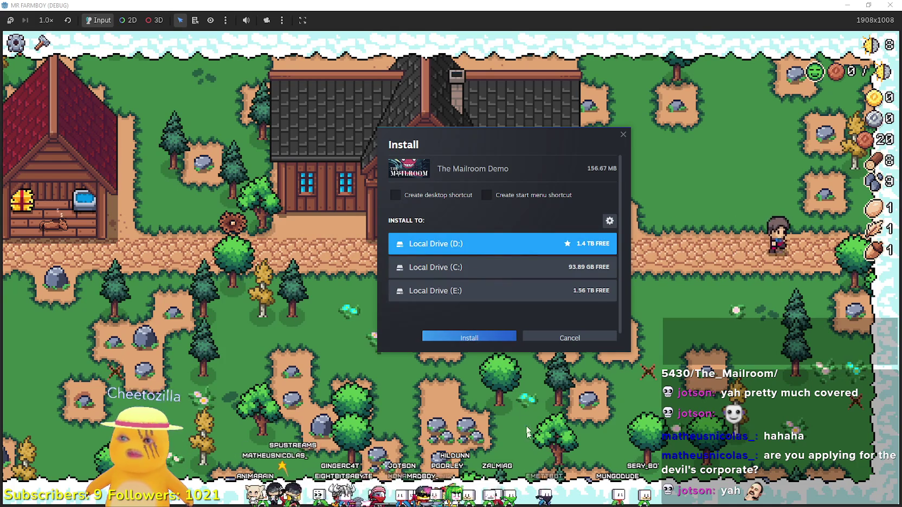
left_click(469, 338)
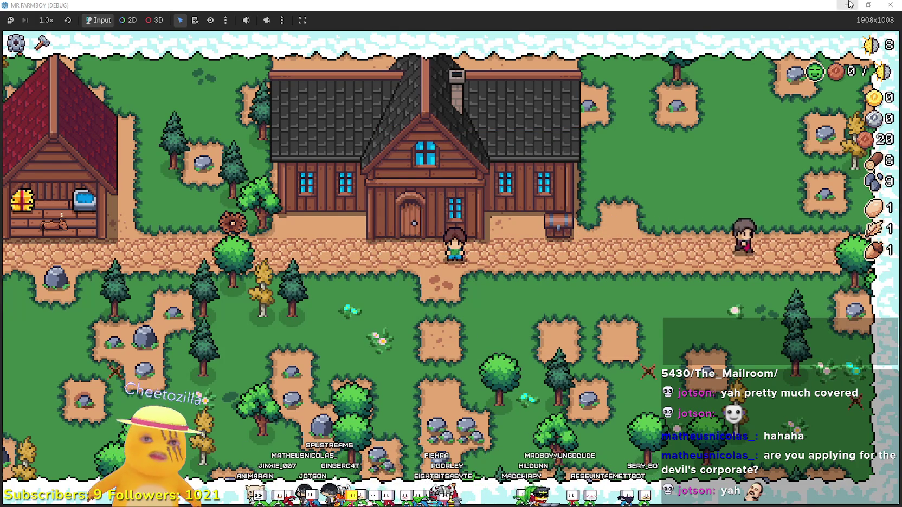
key("F8")
left_click_drag(718, 54, 686, 94)
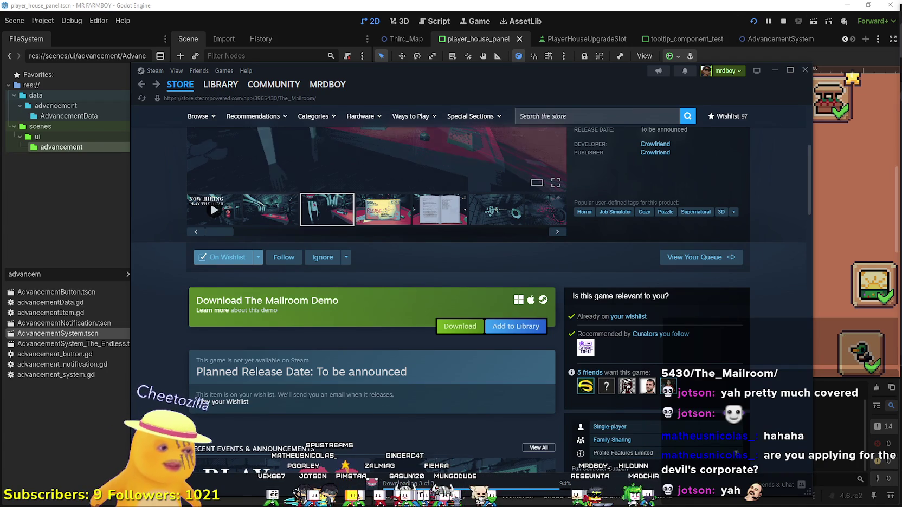
- Move the editor and music player aside, then play The Mailroom Demo from Steam's library
left_click(588, 6)
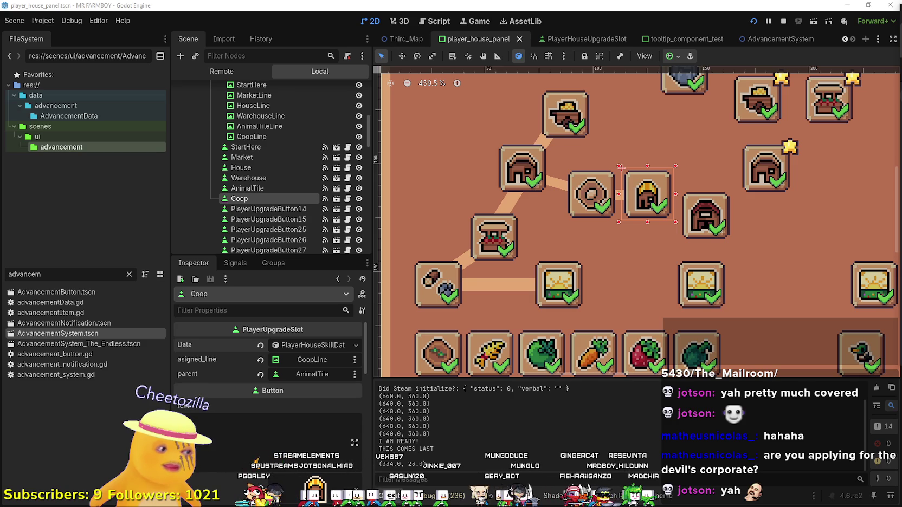
key("alt+Tab")
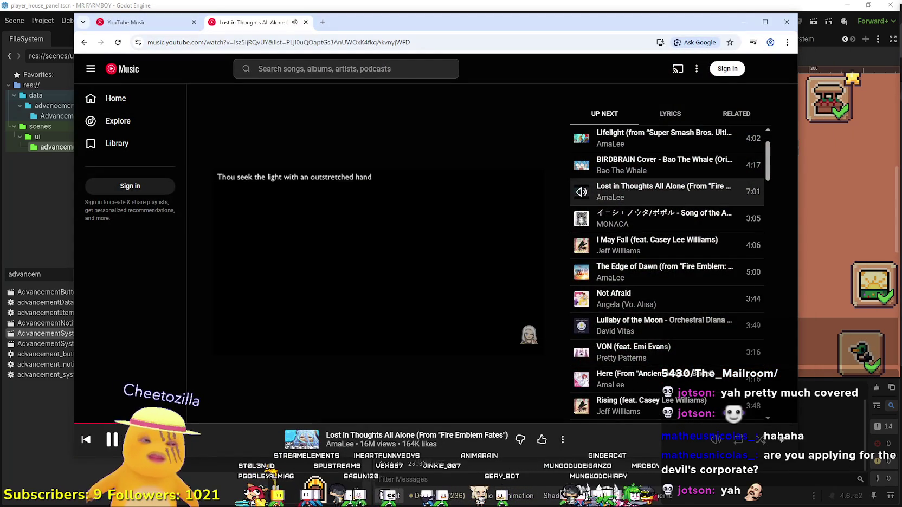
left_click(662, 4)
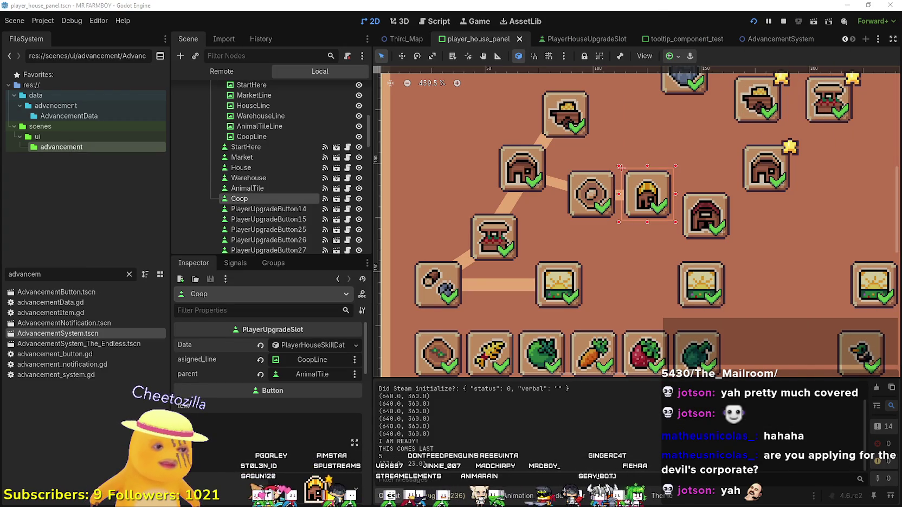
key("alt+Tab")
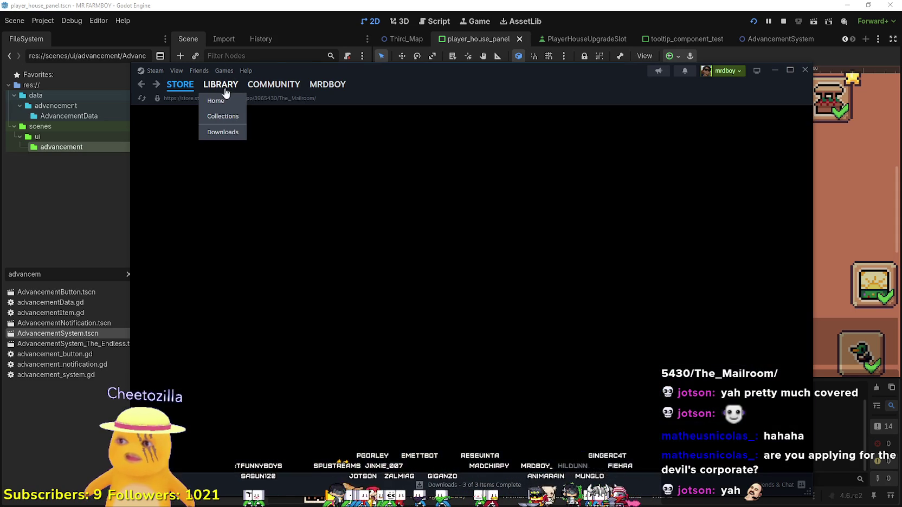
left_click(226, 93)
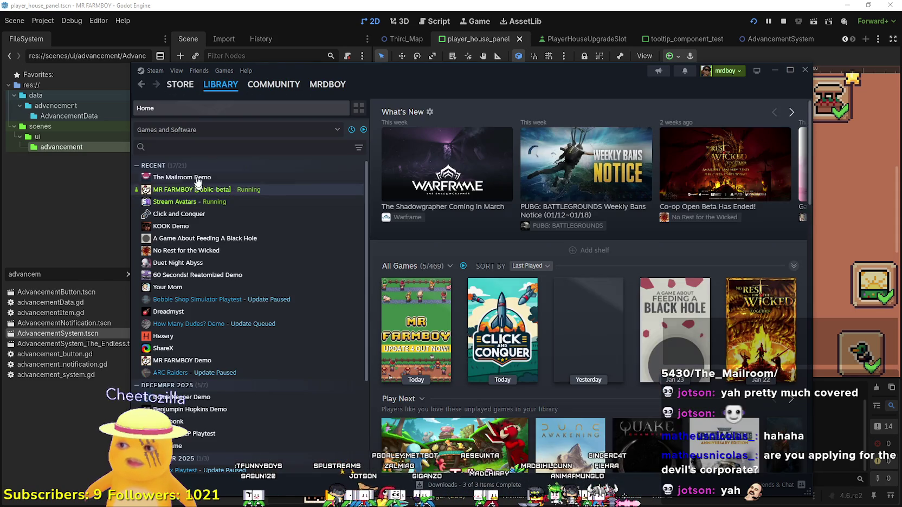
left_click(181, 177)
left_click(428, 263)
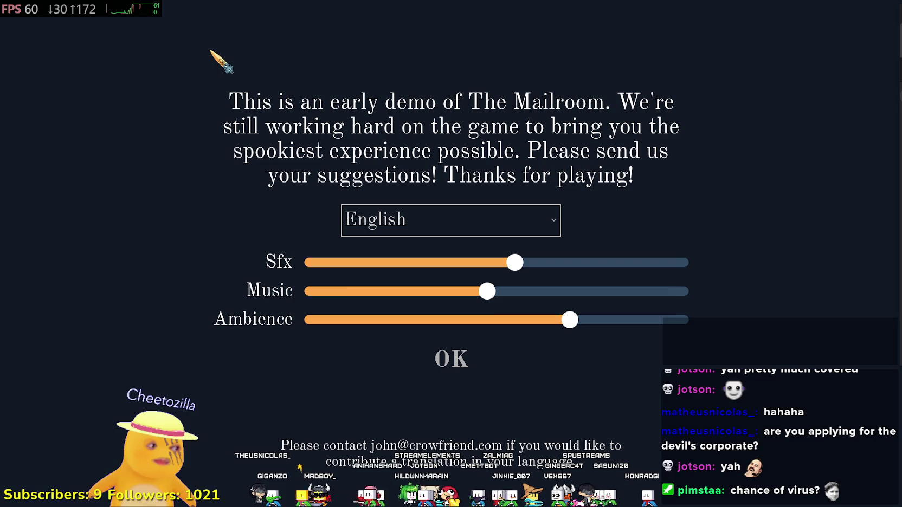
- Raise the Sfx volume, lower Music and Ambience, and confirm the audio settings
left_click(503, 264)
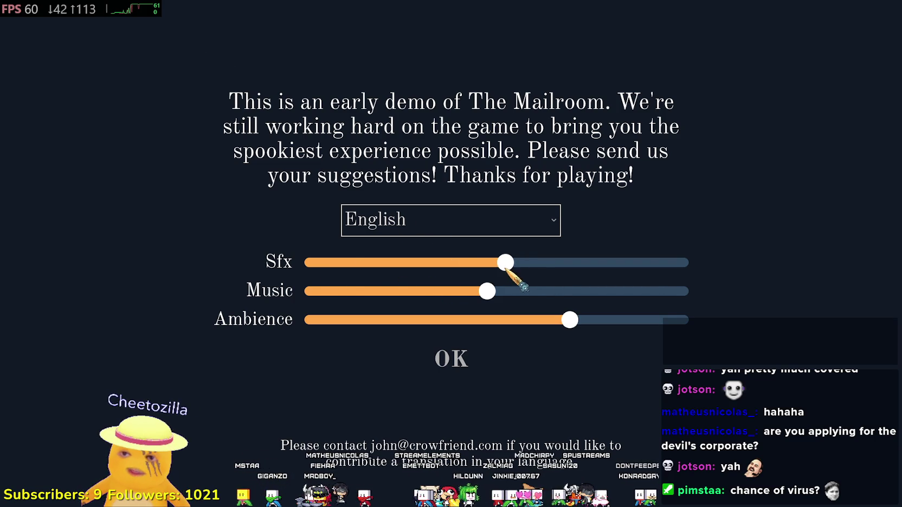
left_click_drag(505, 264, 534, 264)
left_click_drag(488, 291, 441, 292)
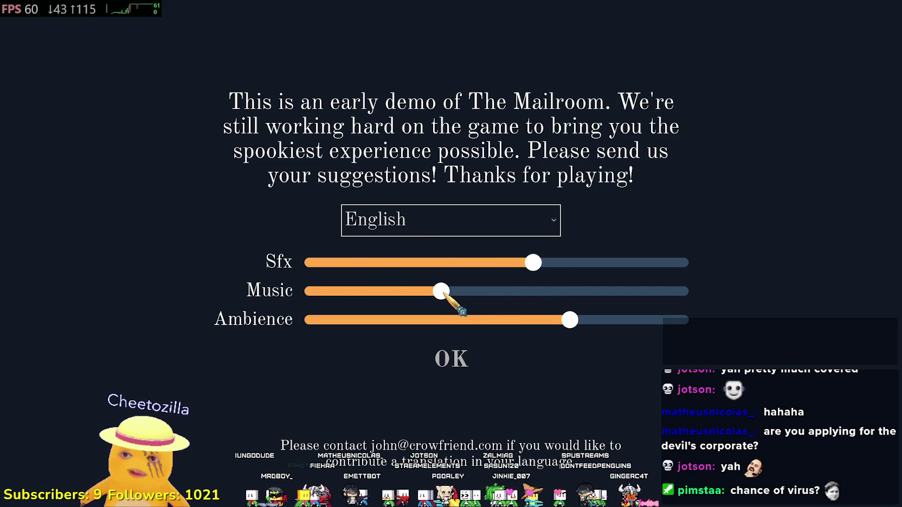
left_click_drag(569, 320, 533, 321)
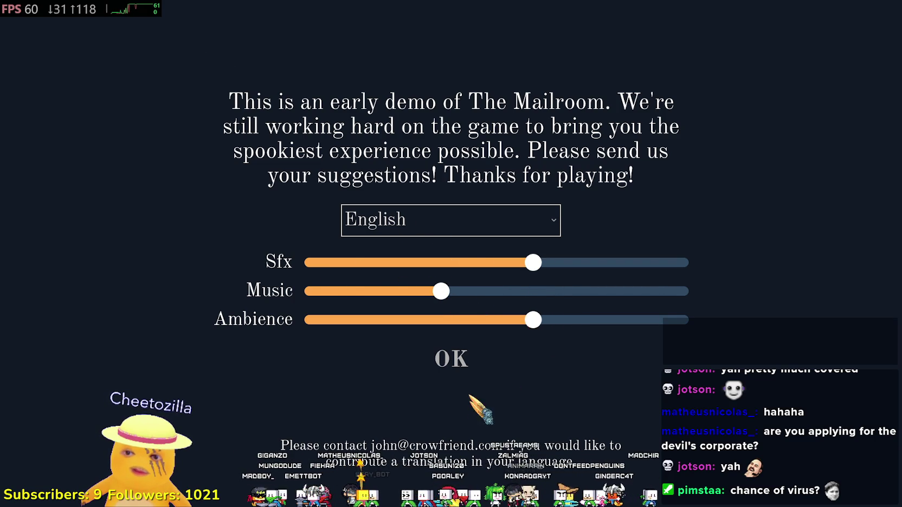
left_click(455, 357)
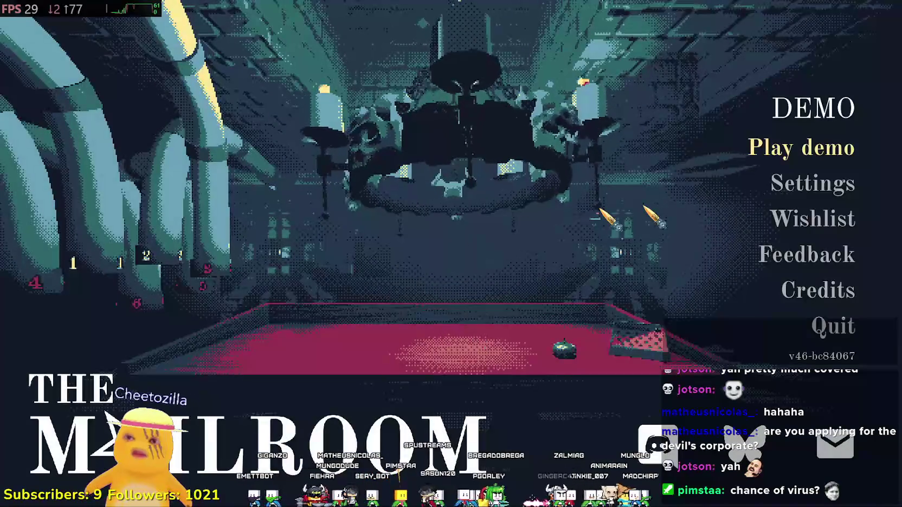
- Check the game Settings, leaving Fullscreen mode unchanged, then choose Play demo
left_click(802, 187)
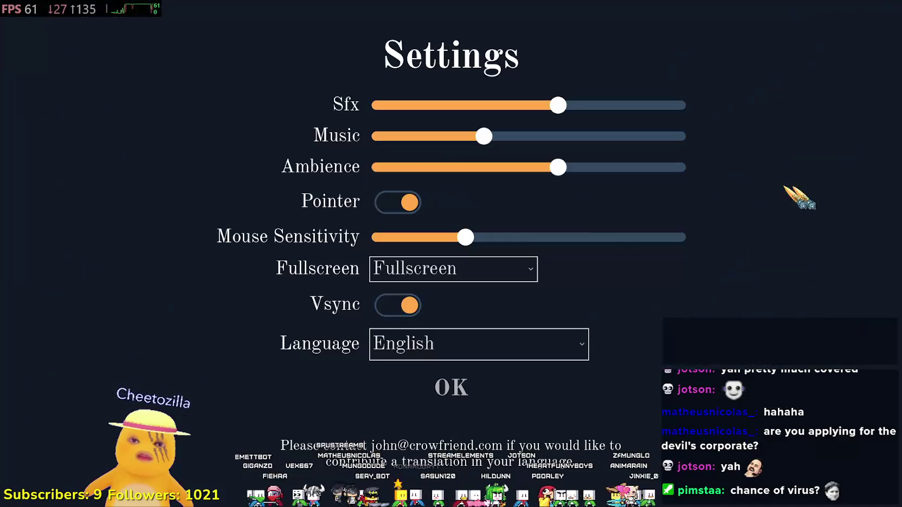
left_click(453, 384)
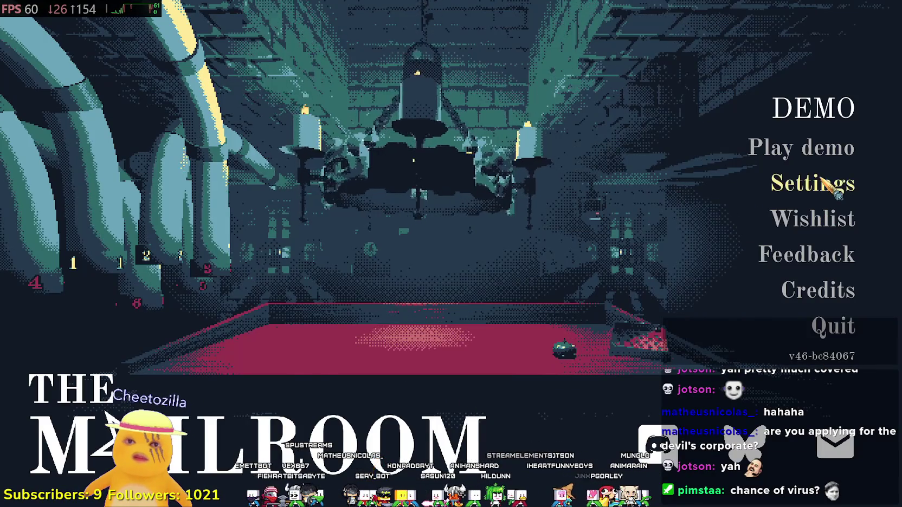
left_click(821, 180)
left_click(483, 276)
left_click(488, 278)
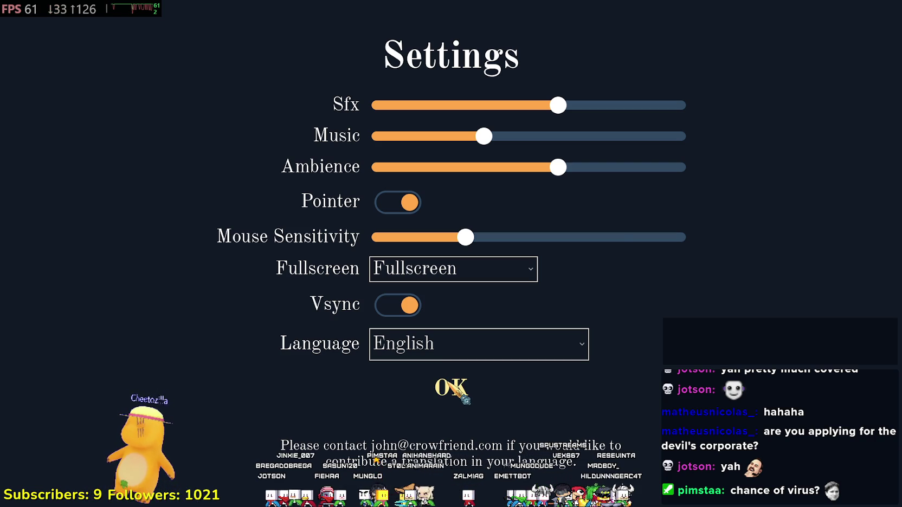
left_click(456, 388)
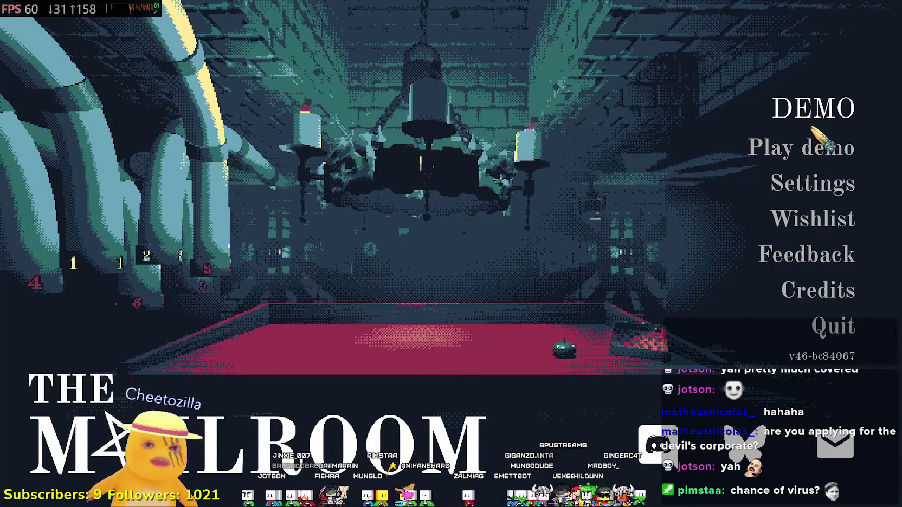
left_click(807, 145)
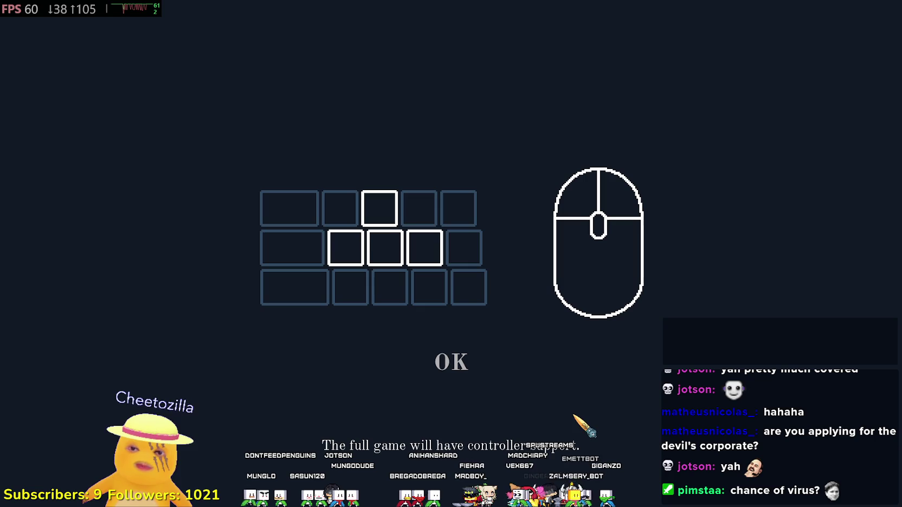
- Dismiss the controls overview and advance through the hiring letter lines until it closes
left_click(449, 363)
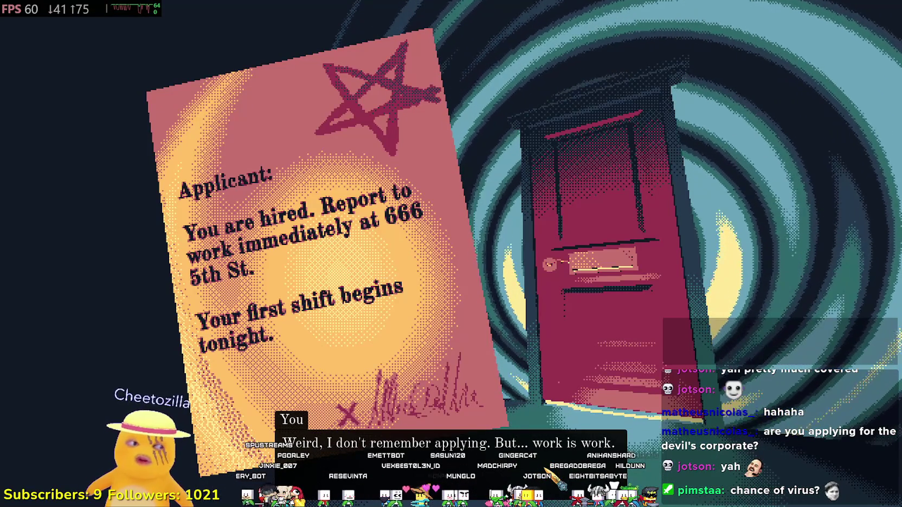
key("space")
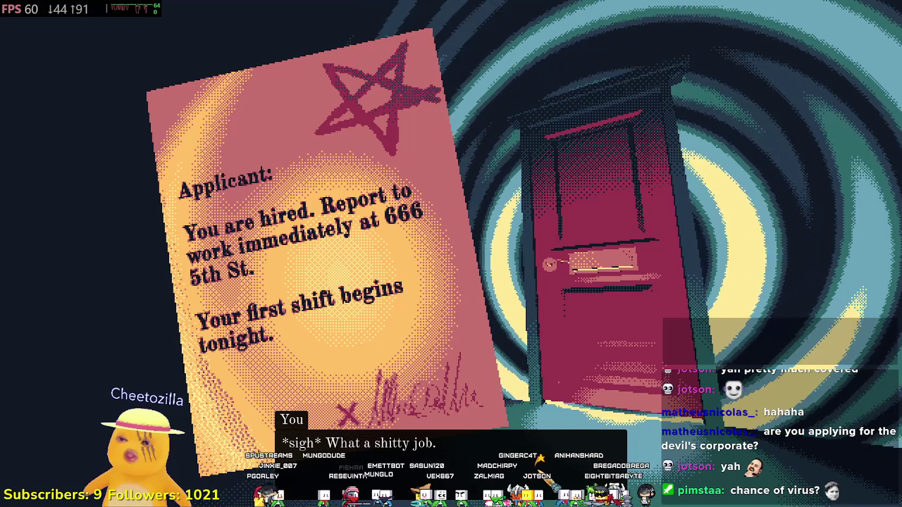
key("space")
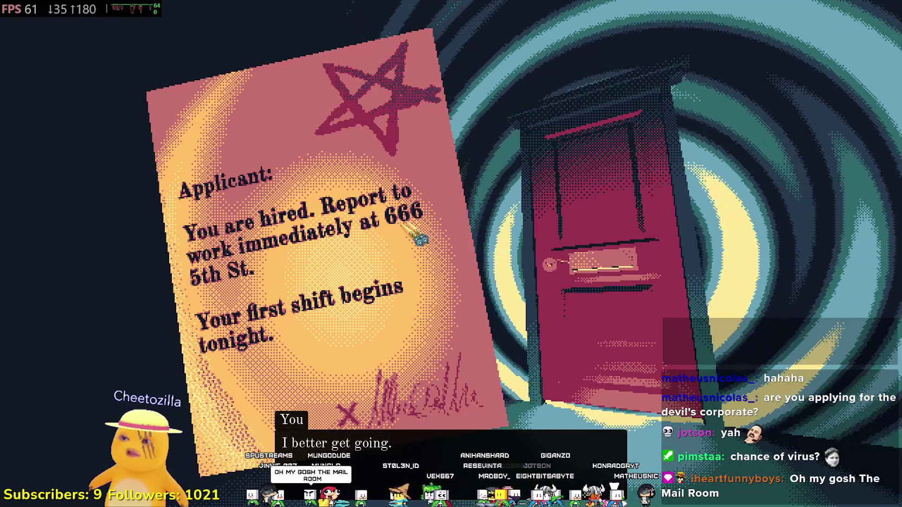
left_click(290, 420)
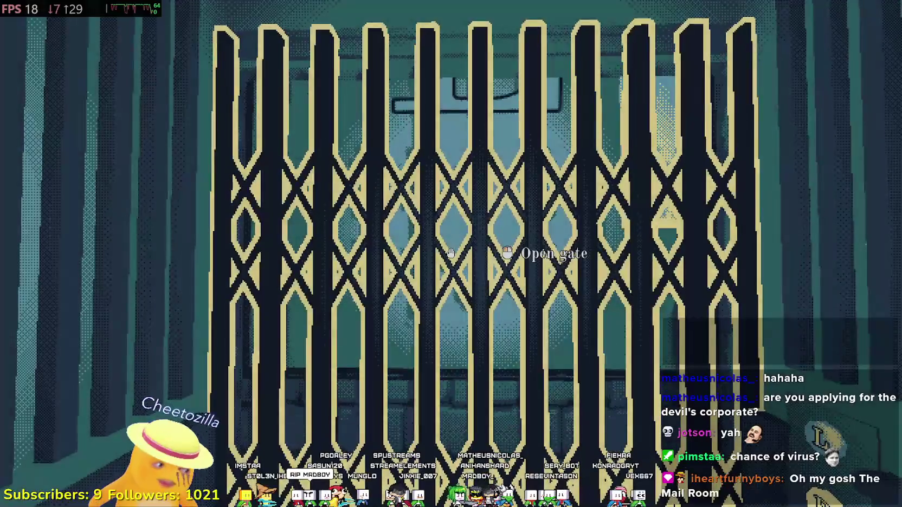
- Open the gate and advance the arrival dialogue
left_click(455, 259)
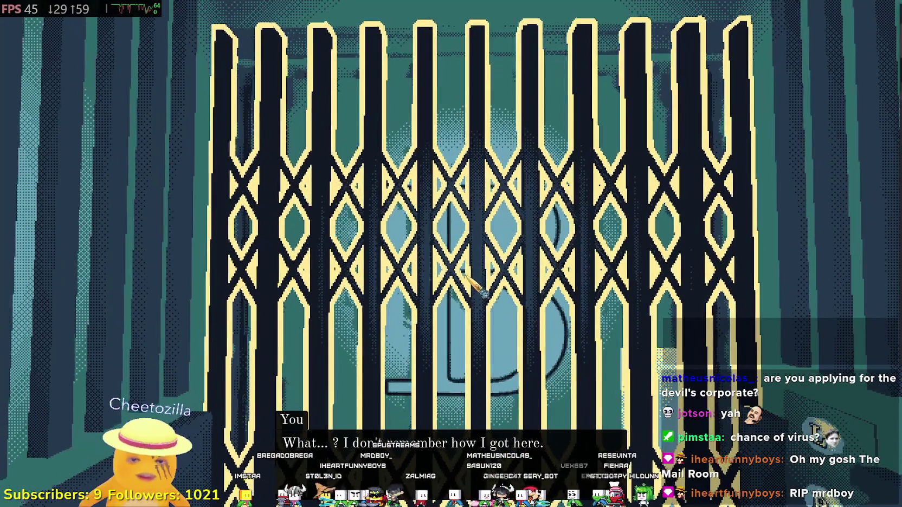
left_click(477, 286)
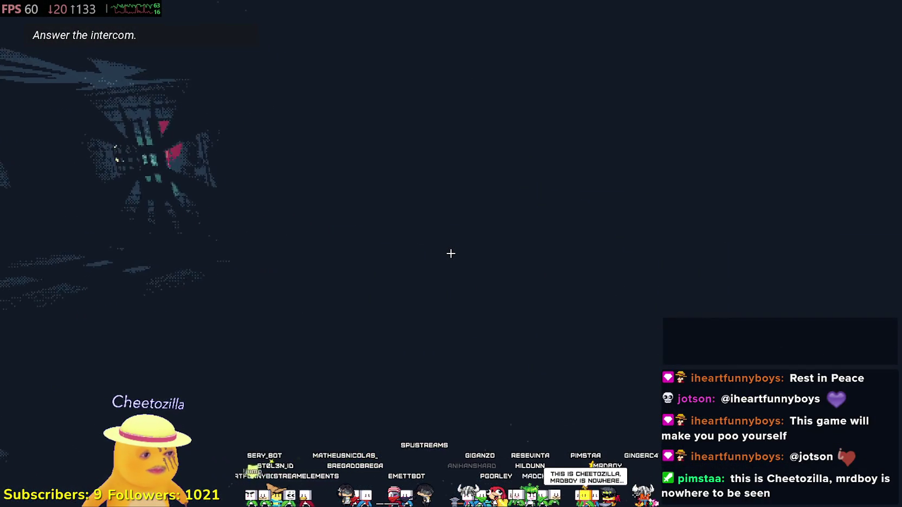
- Walk up to the door, open it into the elevator room, and head toward door B
key("w")
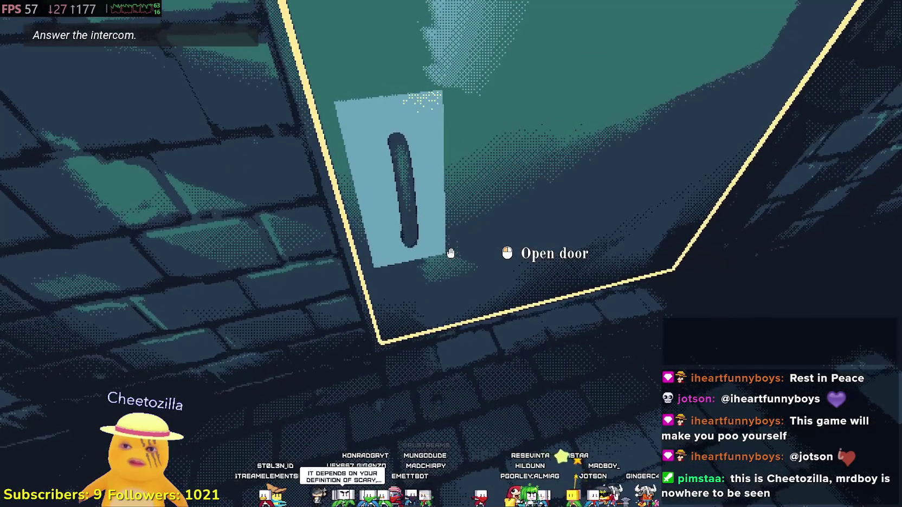
left_click(451, 253)
key("w")
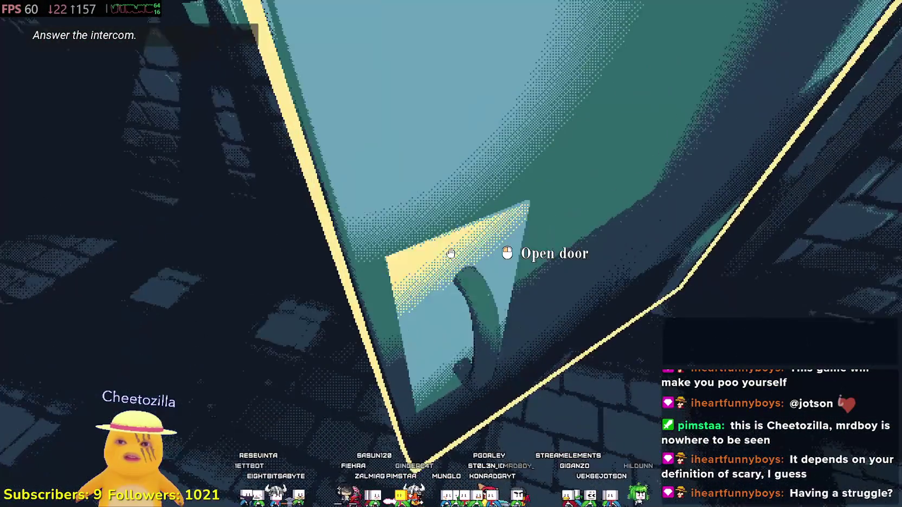
- Walk back to the Elevator door, try opening it three times, then pause the game
key("w")
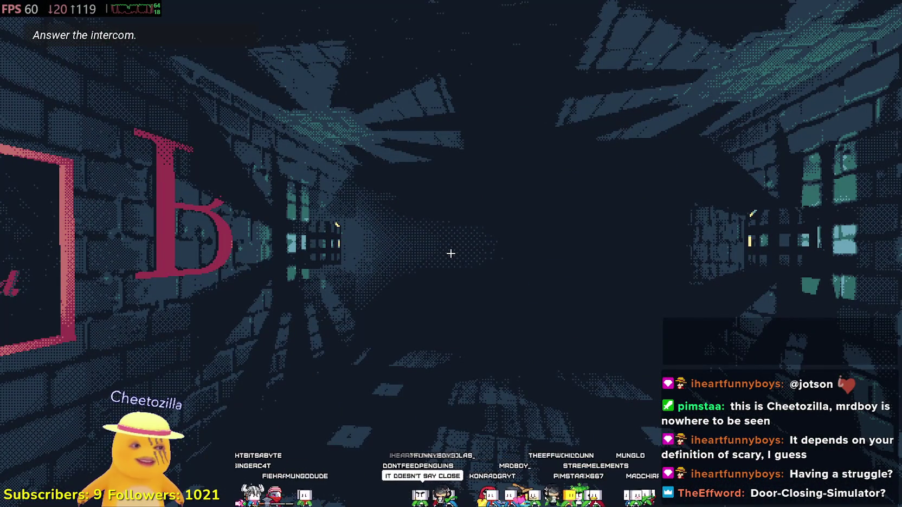
key("w")
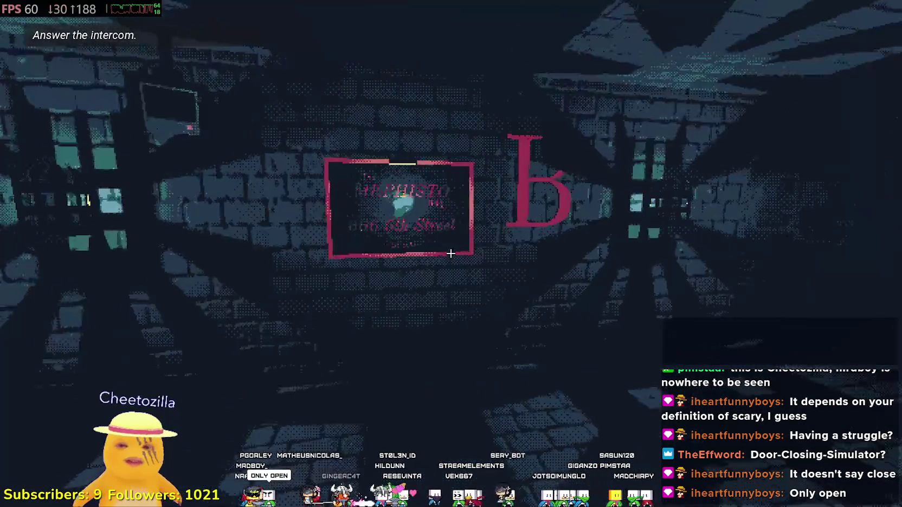
key("w")
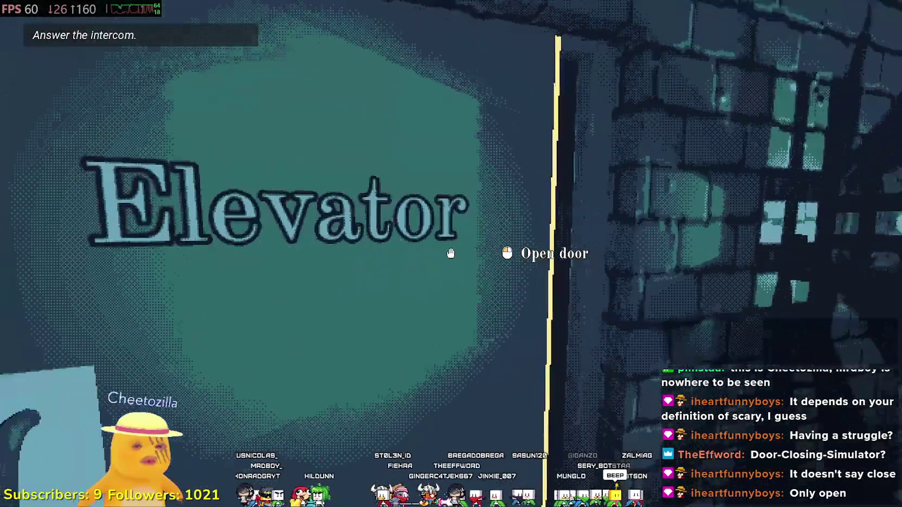
key("w")
left_click(451, 253)
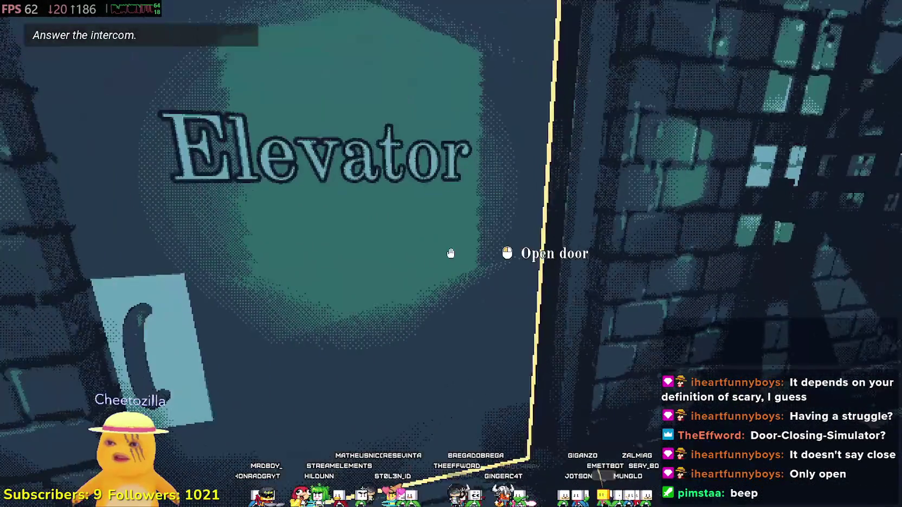
left_click(451, 253)
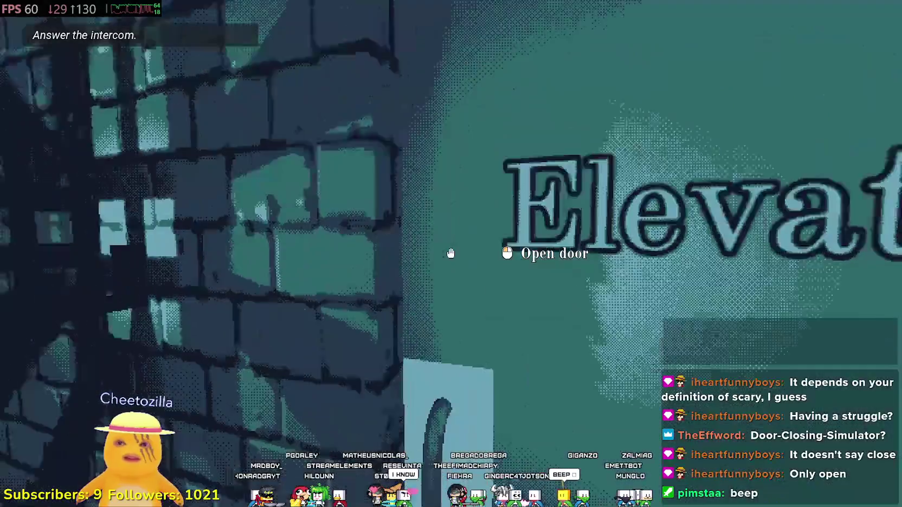
left_click(451, 253)
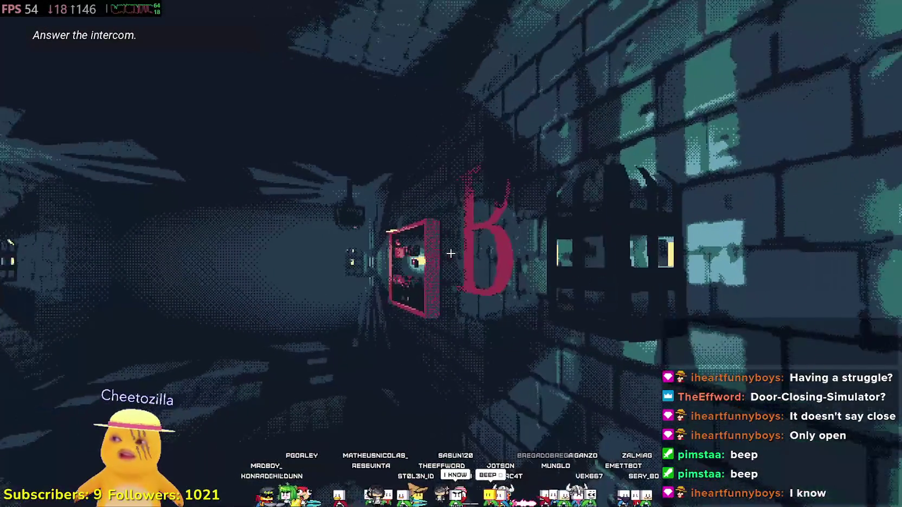
key("Escape")
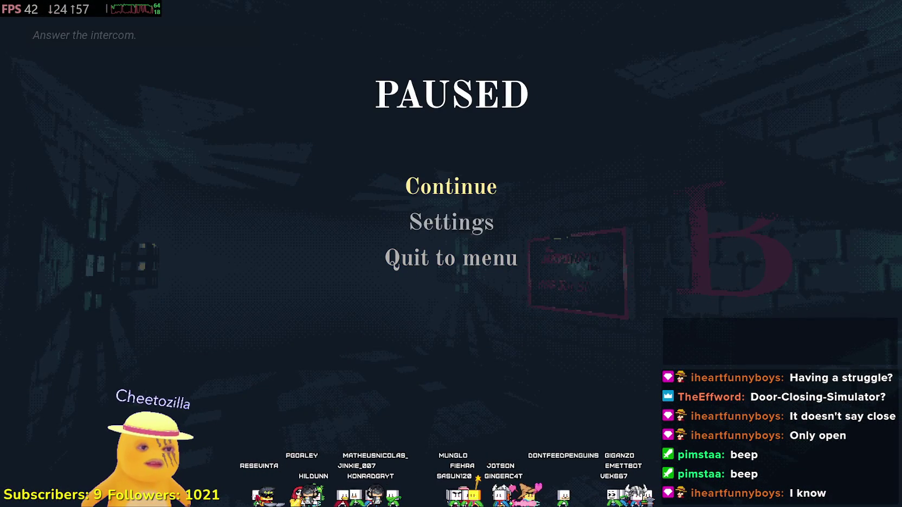
- Resume play with Continue on the PAUSED menu
left_click(428, 189)
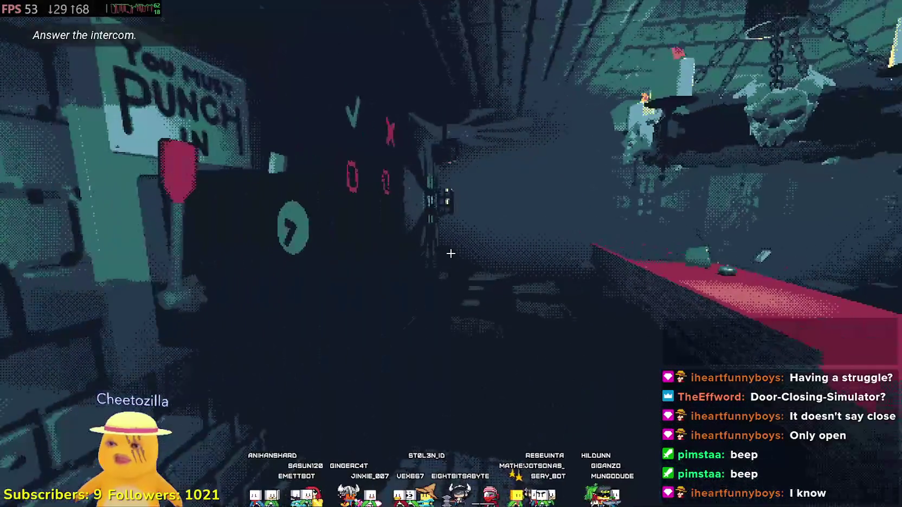
- Inspect the punch-in clock, close the close-up, clock in, then answer the intercom
left_click(451, 254)
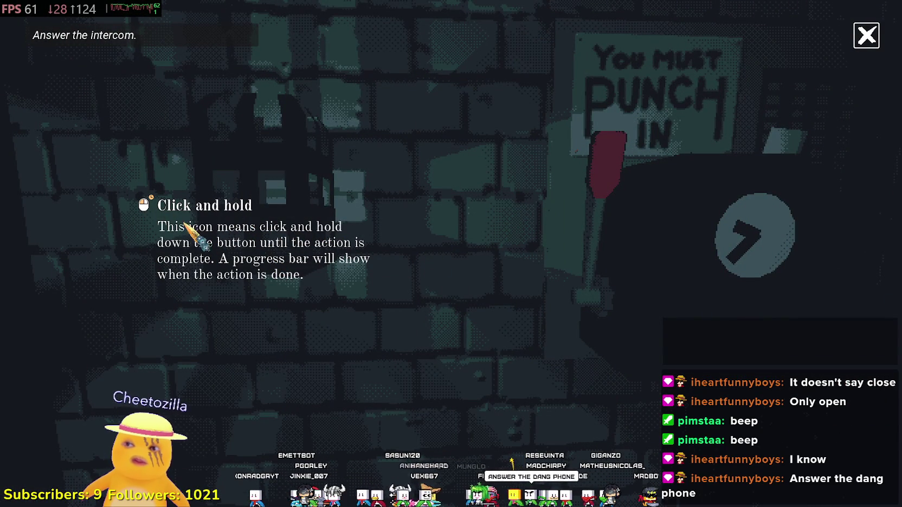
left_click(866, 35)
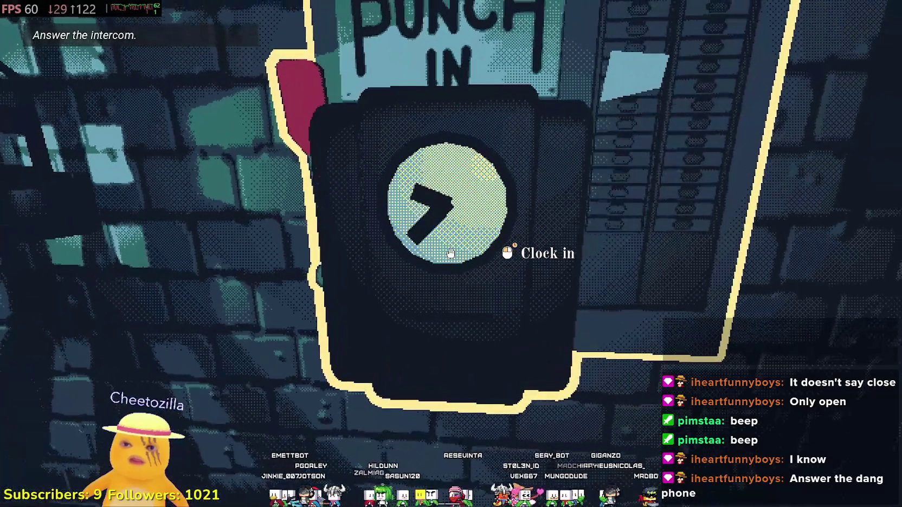
left_click(451, 253)
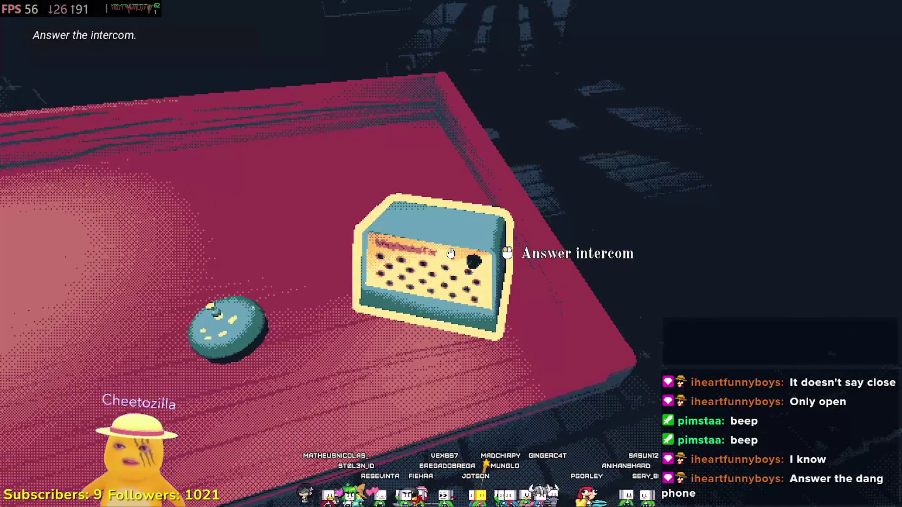
left_click(464, 267)
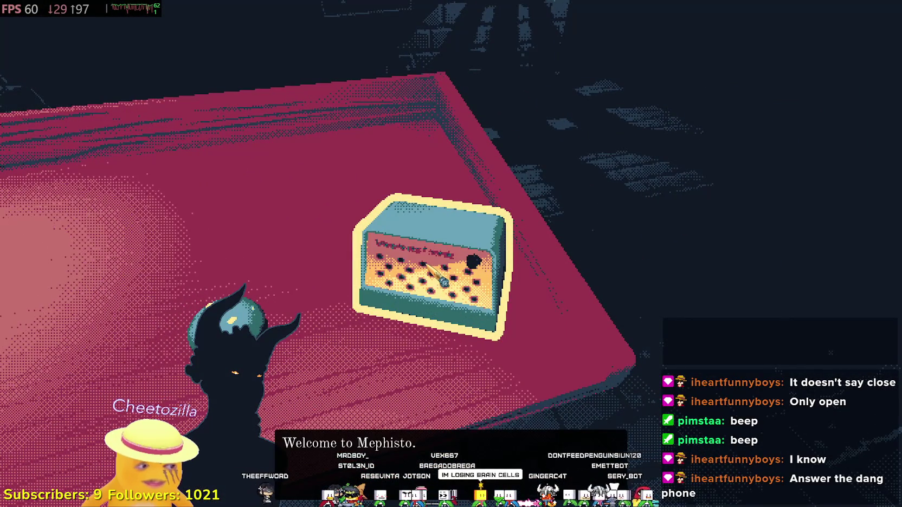